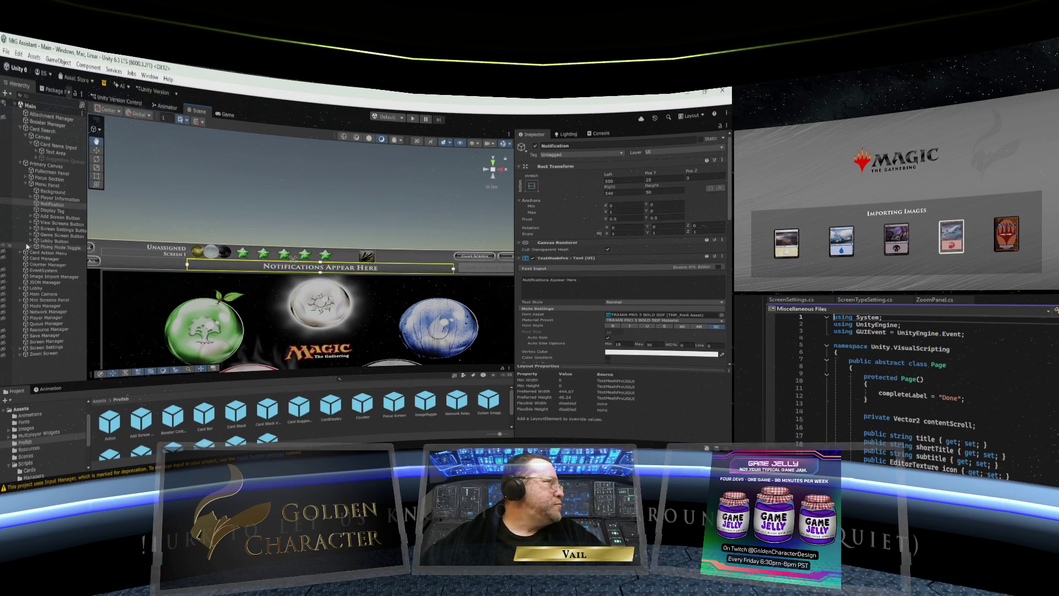
Step: Expand Player Information and compare the positions of the first Counter and Counter (1)
left_click(31, 198)
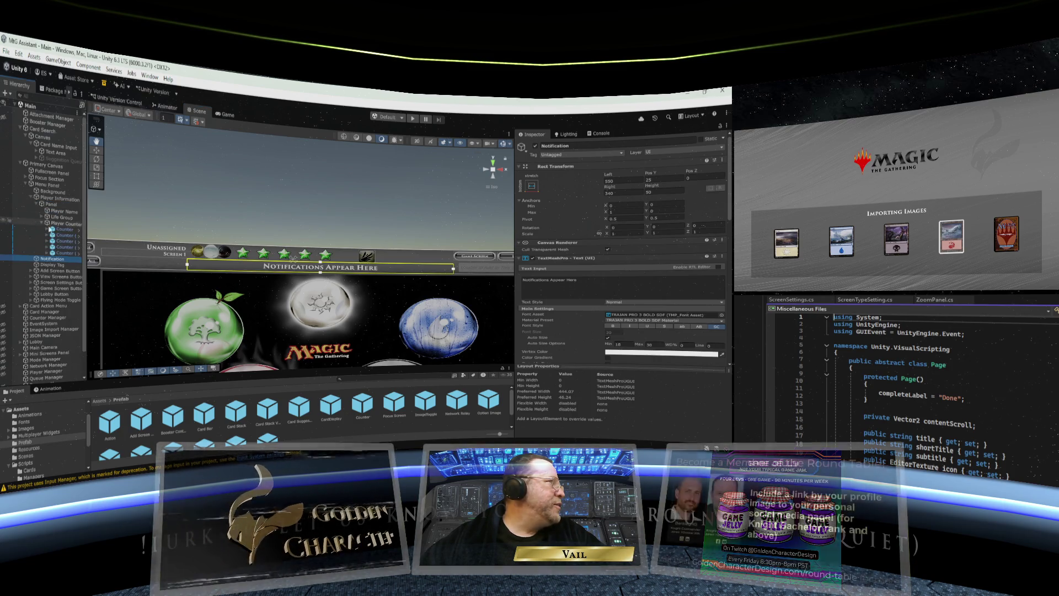
left_click(60, 229)
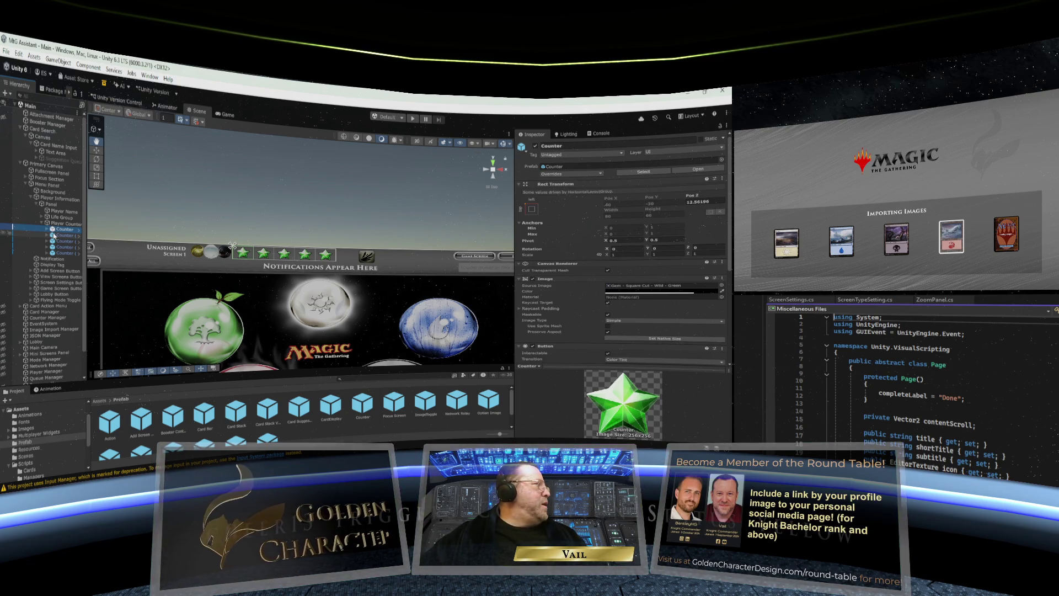
left_click(55, 236)
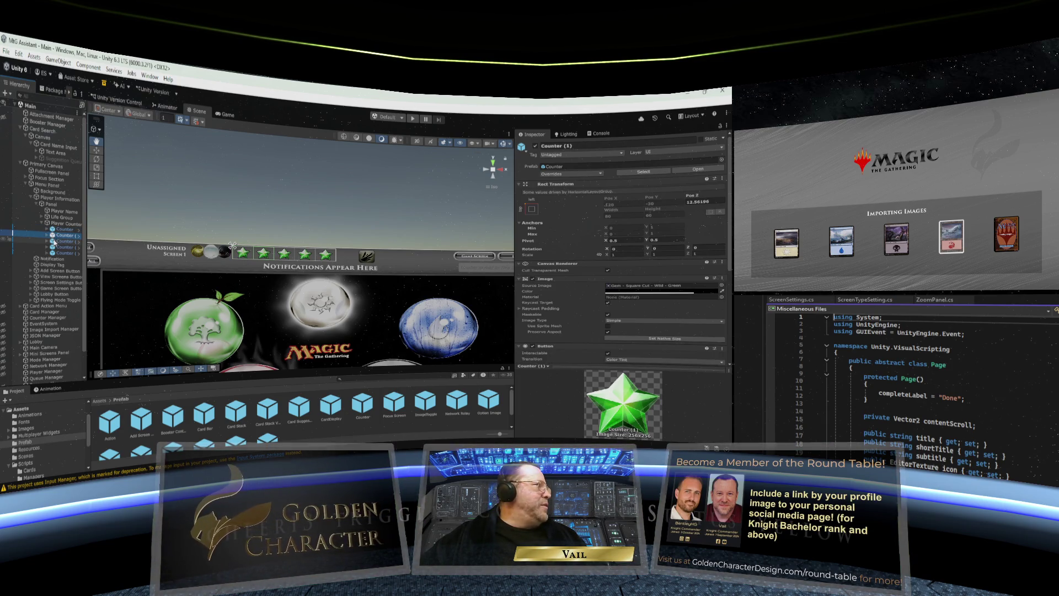
left_click(55, 229)
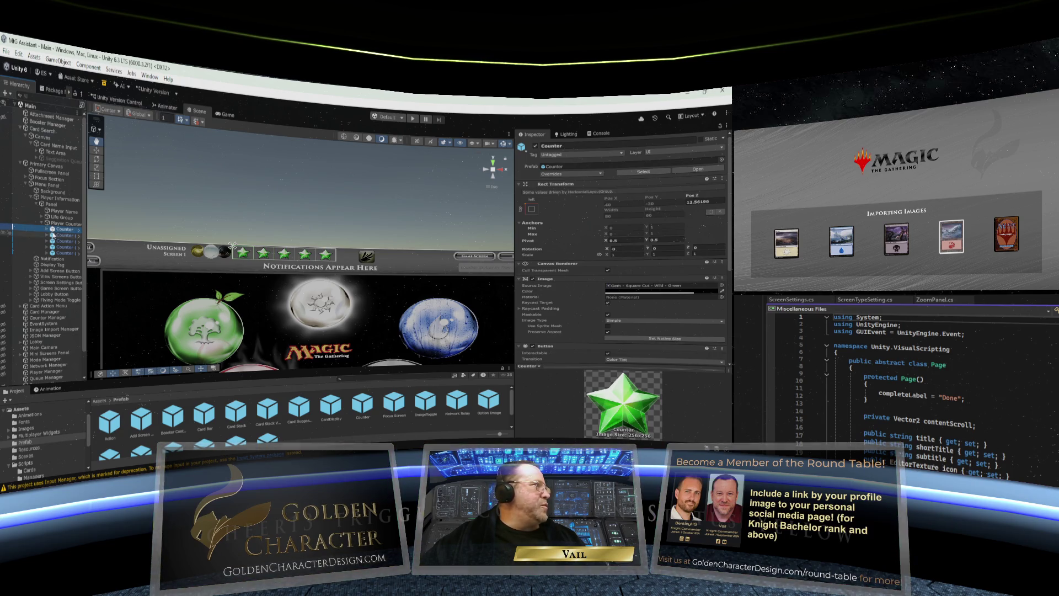
left_click(54, 235)
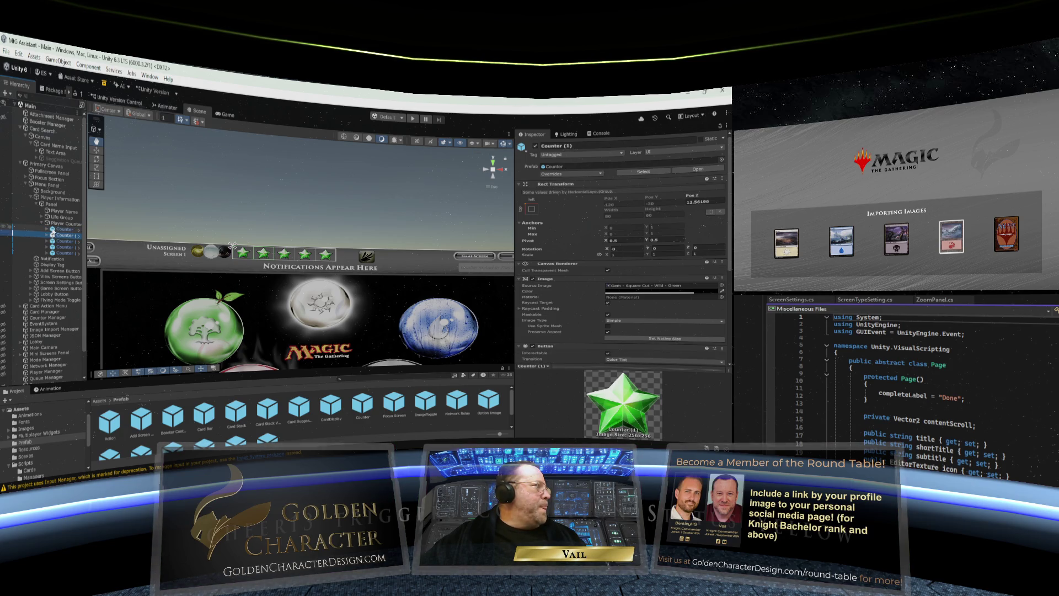
left_click(54, 230)
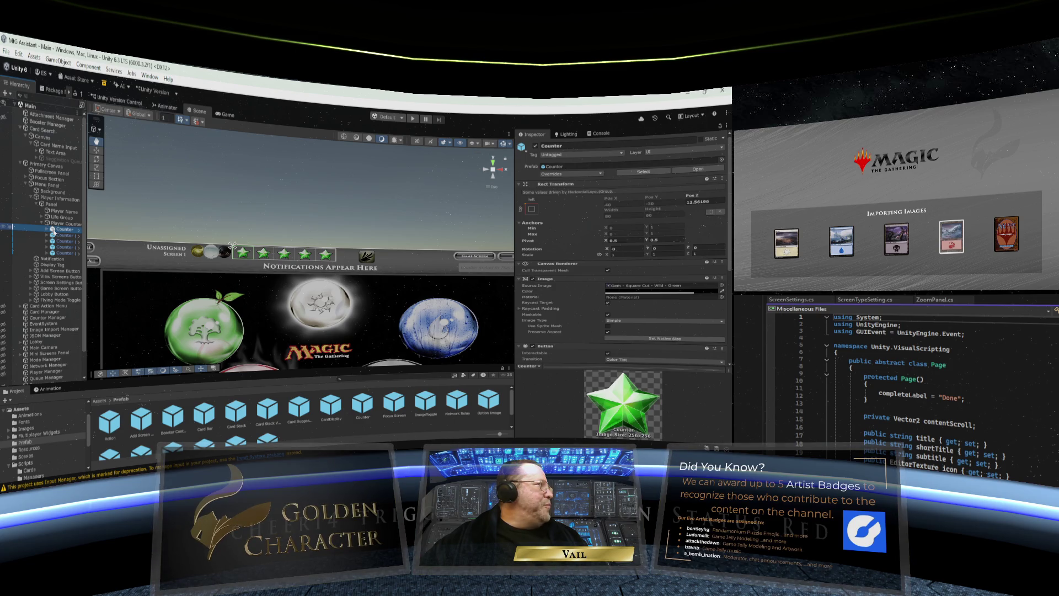
Step: Delete all five Counter objects, leaving the Player Counters Panel empty
key("Delete")
left_click(54, 232)
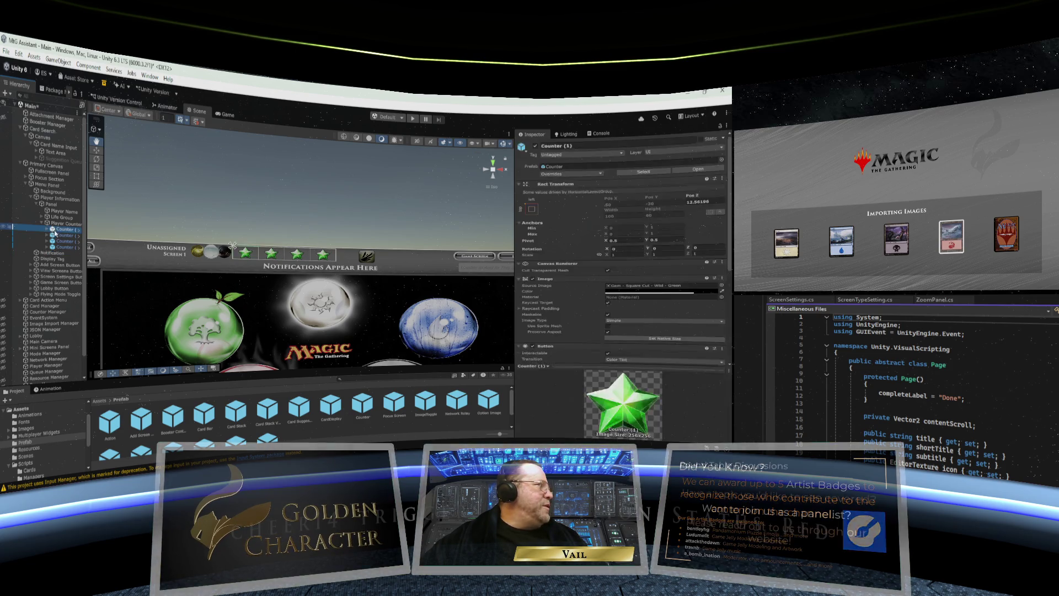
key("Delete")
left_click(54, 232)
key("Delete")
left_click(53, 233)
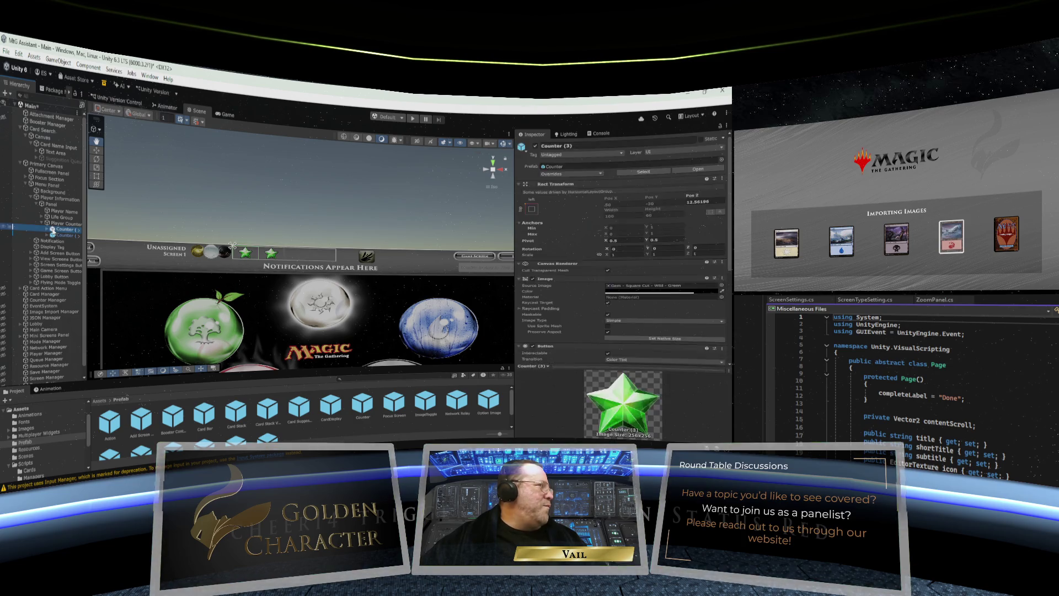
key("Delete")
left_click(53, 230)
key("Delete")
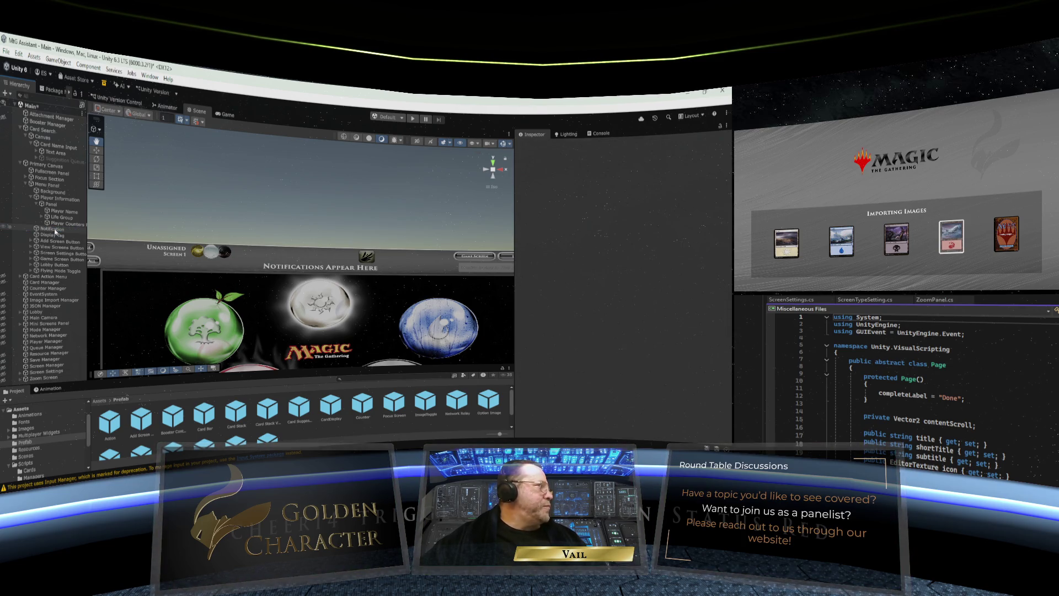
left_click(59, 224)
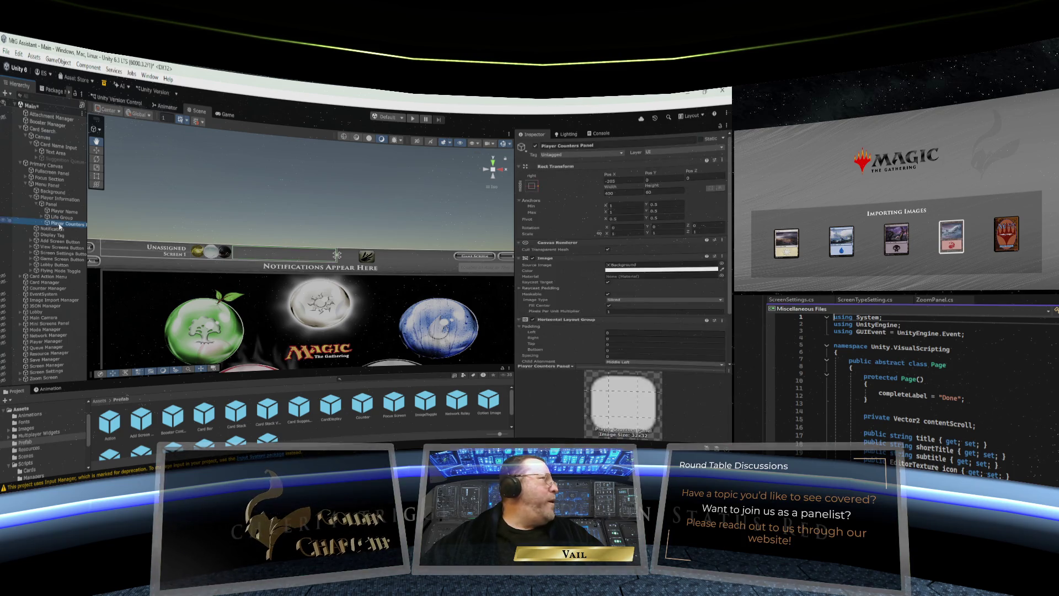
Step: Add a UI Button - TextMeshPro as a child of the Player Counters Panel
right_click(60, 225)
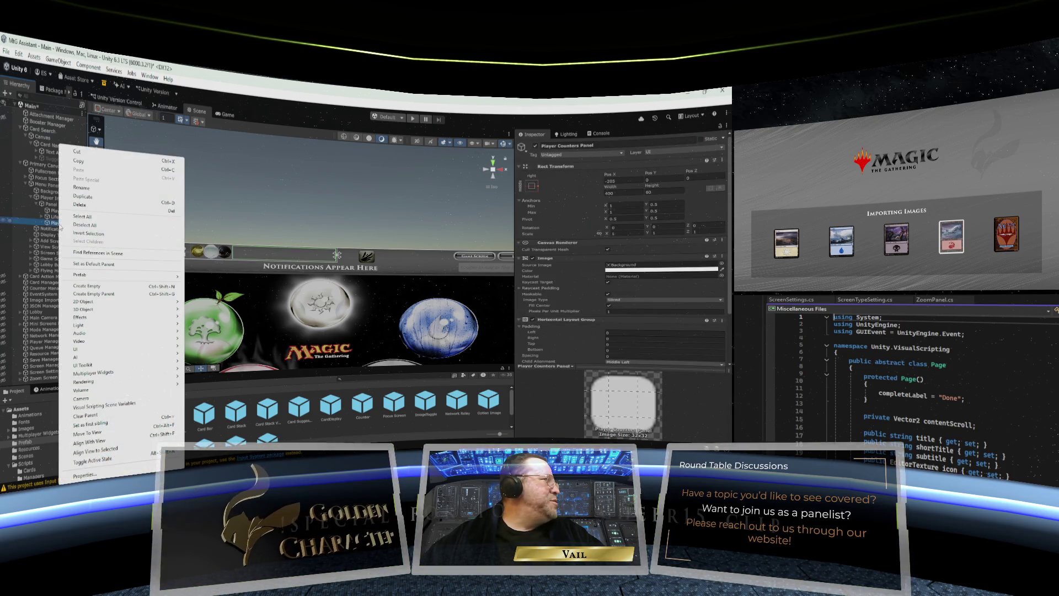
mouse_move(115, 328)
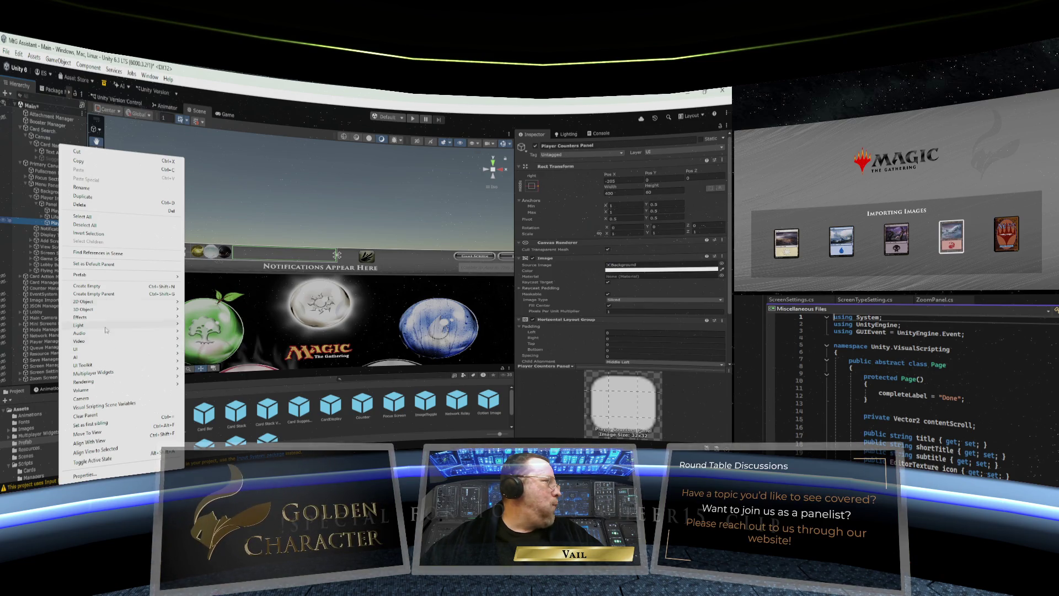
mouse_move(108, 354)
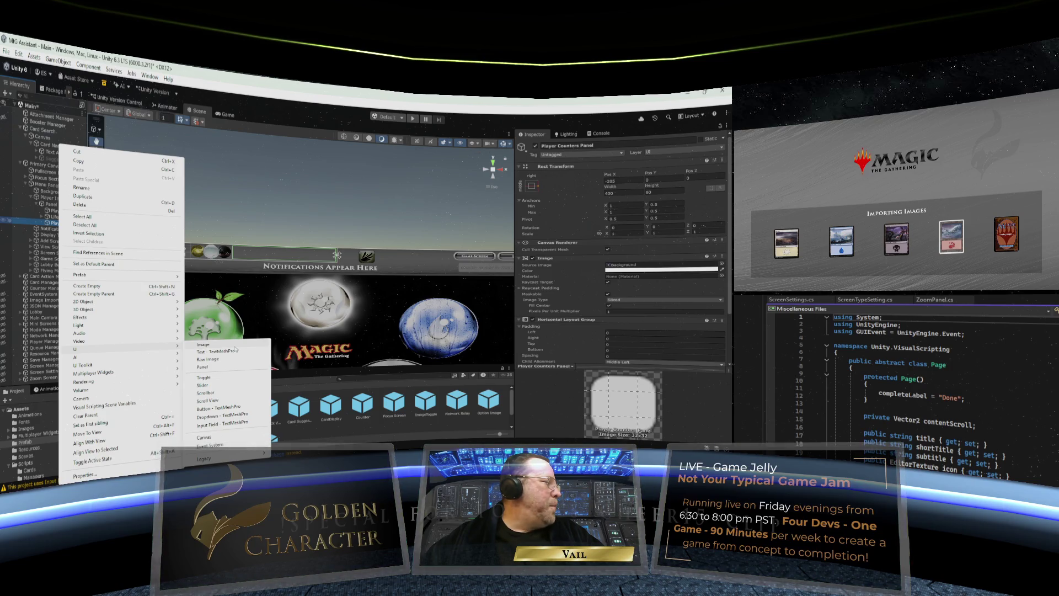
left_click(224, 410)
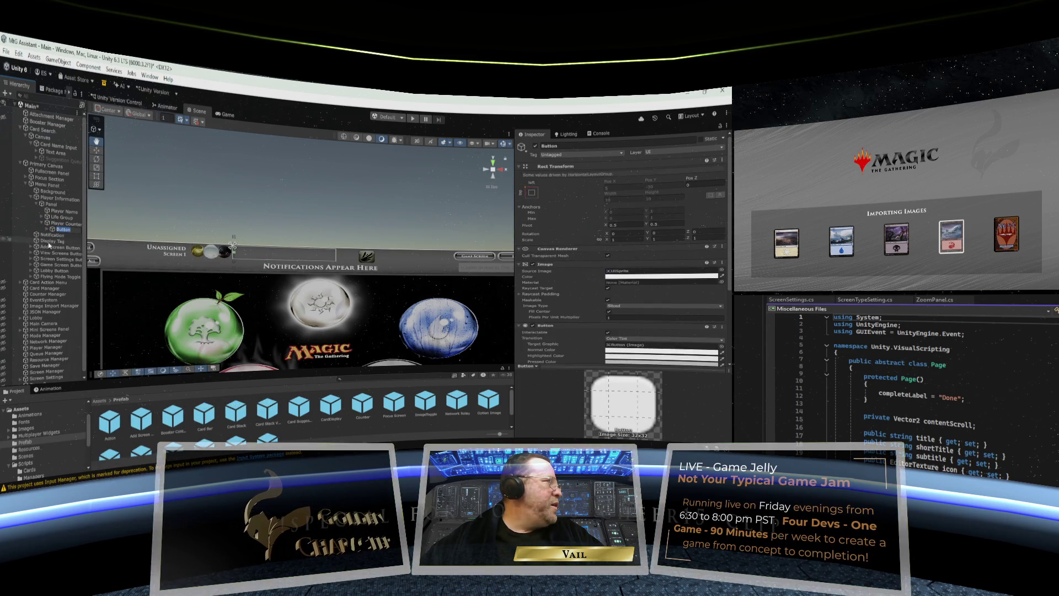
Step: Rename the new Button to 'Add Button'
left_click(48, 231)
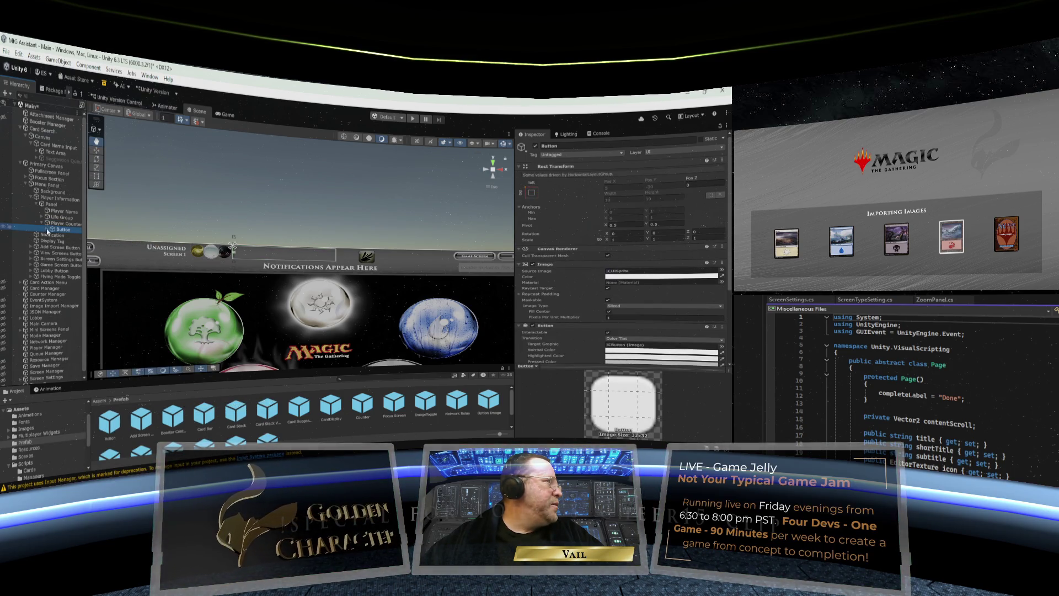
left_click(47, 229)
right_click(70, 231)
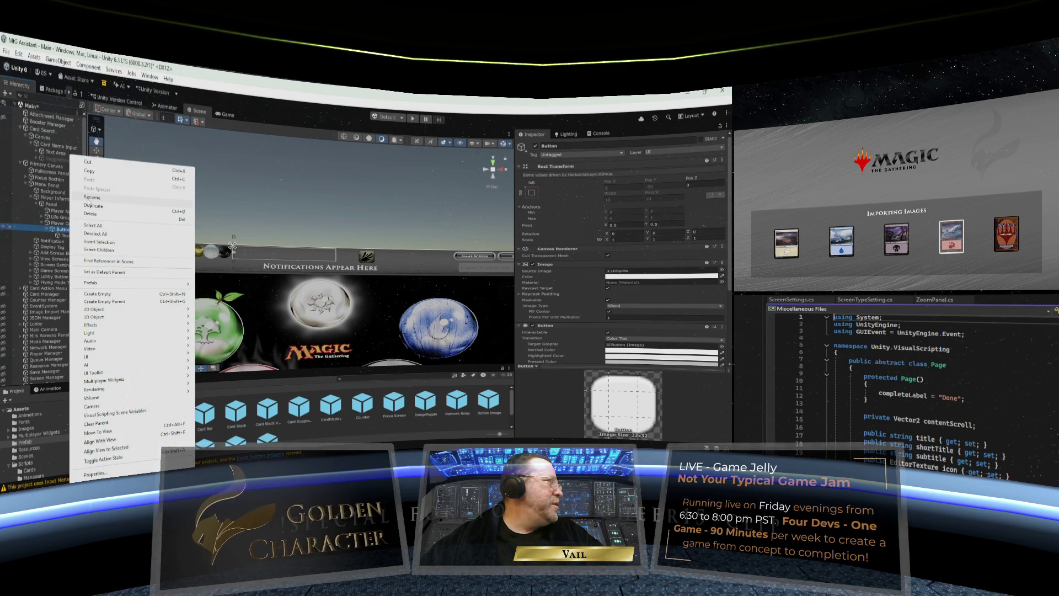
left_click(90, 197)
key("Return")
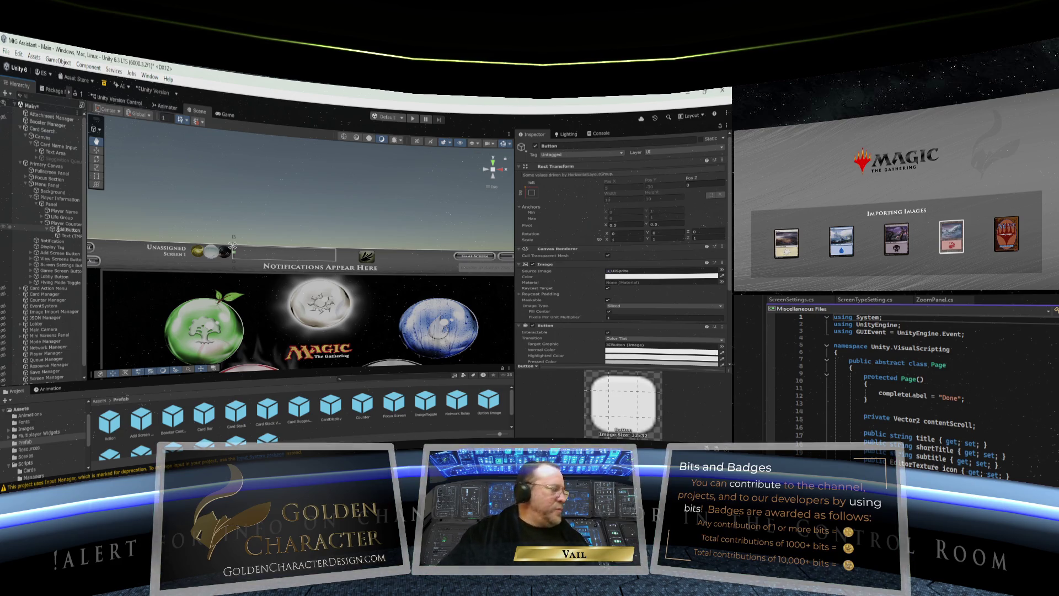
Step: Change the Add Button's Text (TMP) input from 'Button' to '+'
left_click(57, 230)
left_click(69, 236)
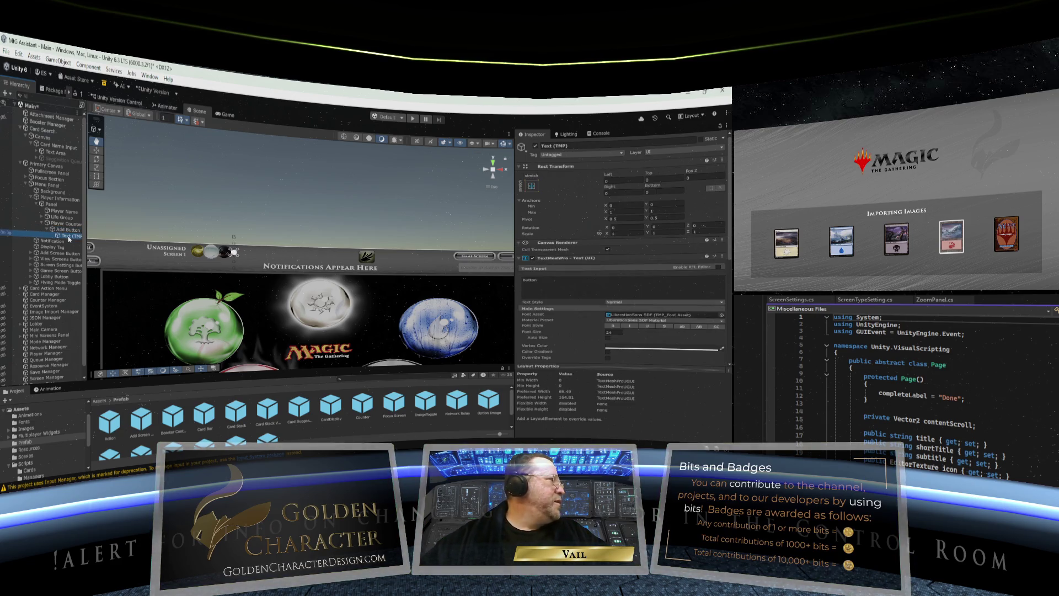
left_click(635, 284)
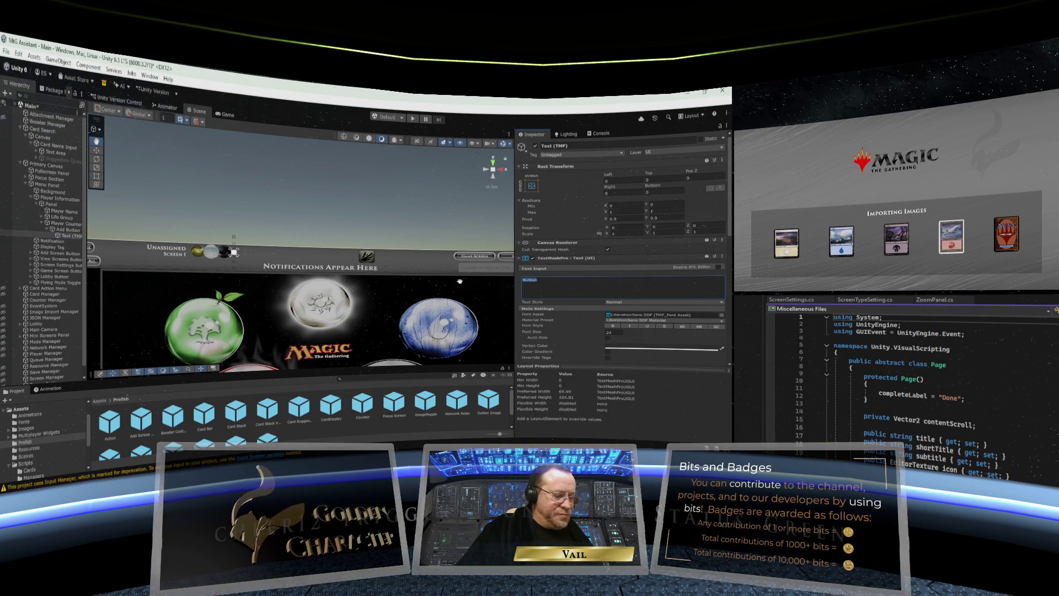
type("+")
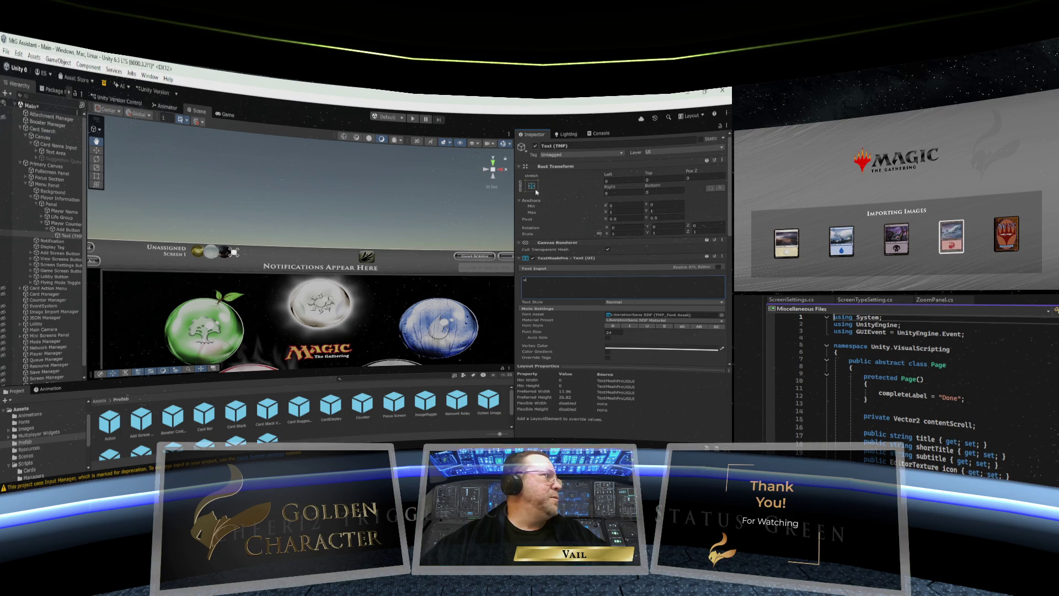
left_click(58, 225)
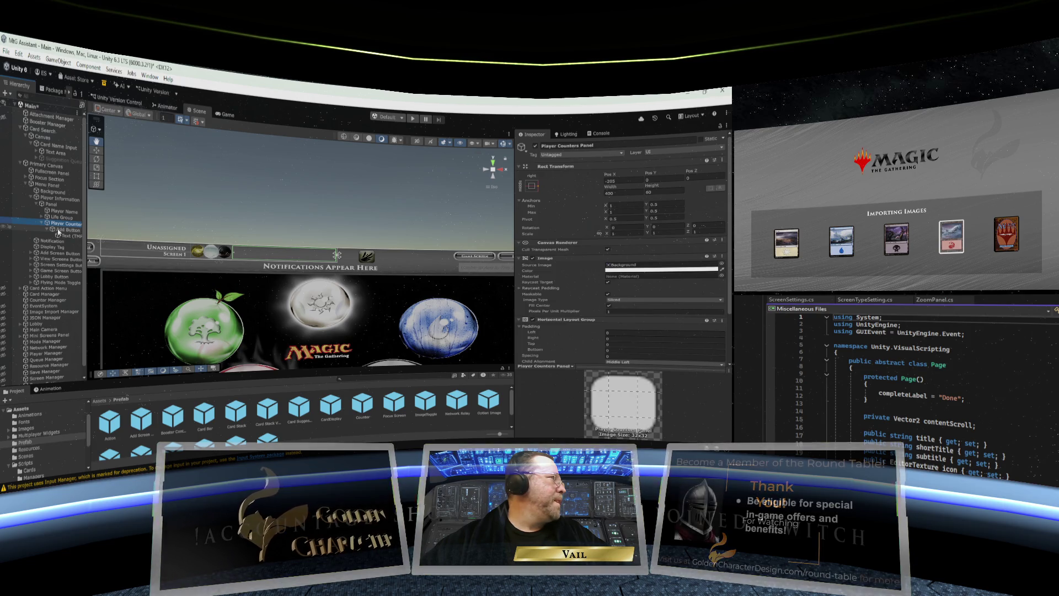
Step: Inspect the Add Button's anchors and Text (TMP) label against the Player Counters Panel
left_click(60, 230)
scroll(575, 302, "down", 3)
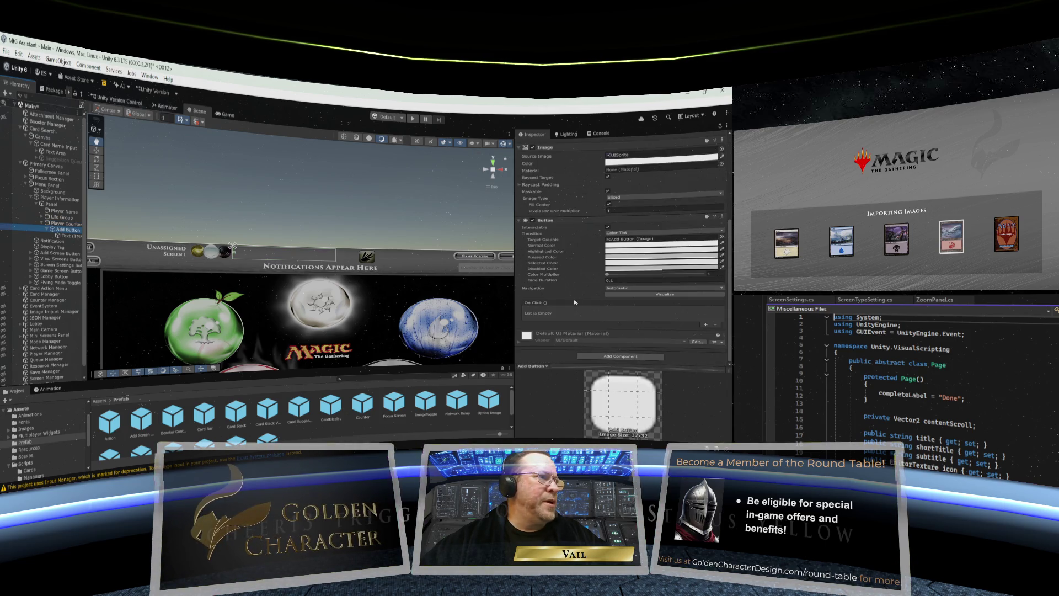
key("Up")
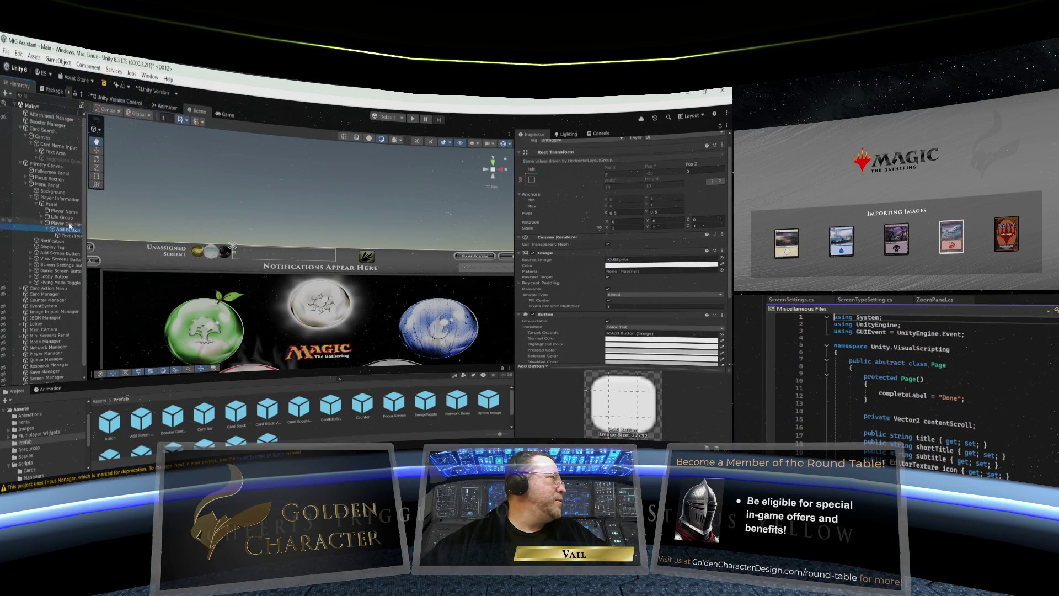
scroll(587, 262, "down", 2)
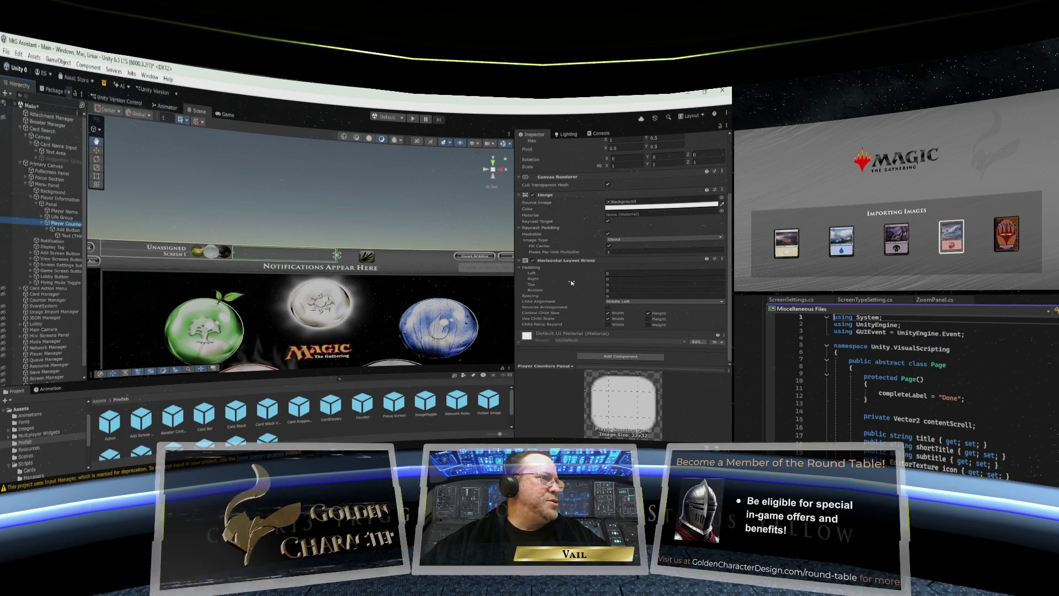
scroll(571, 282, "up", 2)
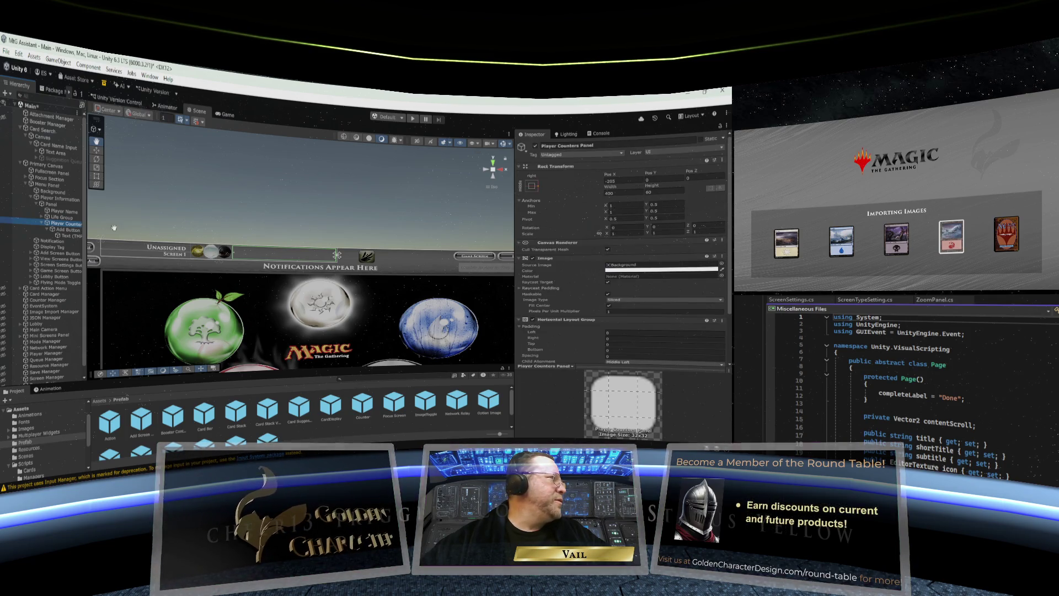
left_click(64, 229)
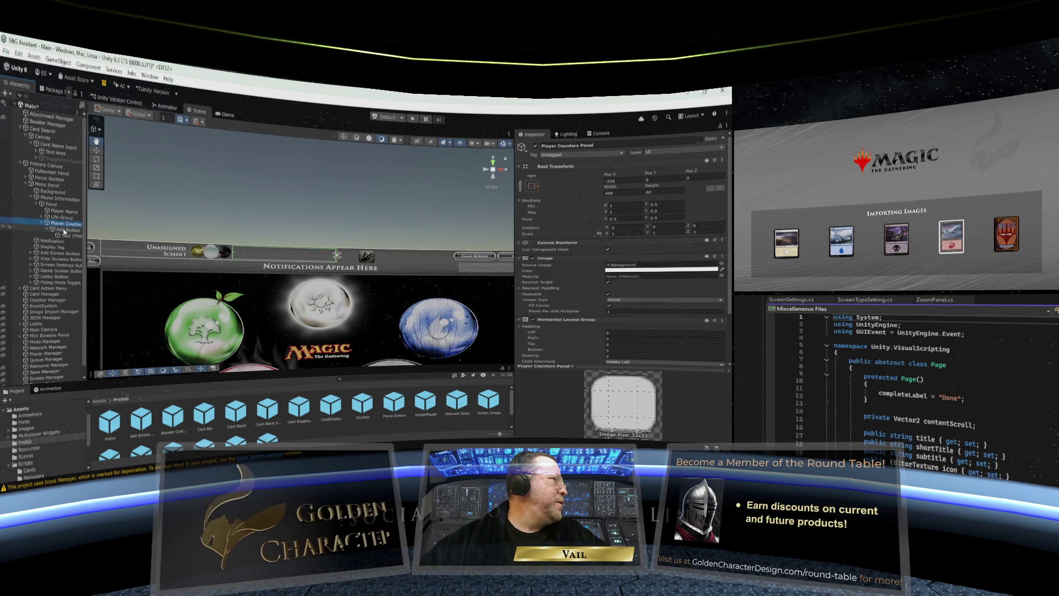
left_click(532, 193)
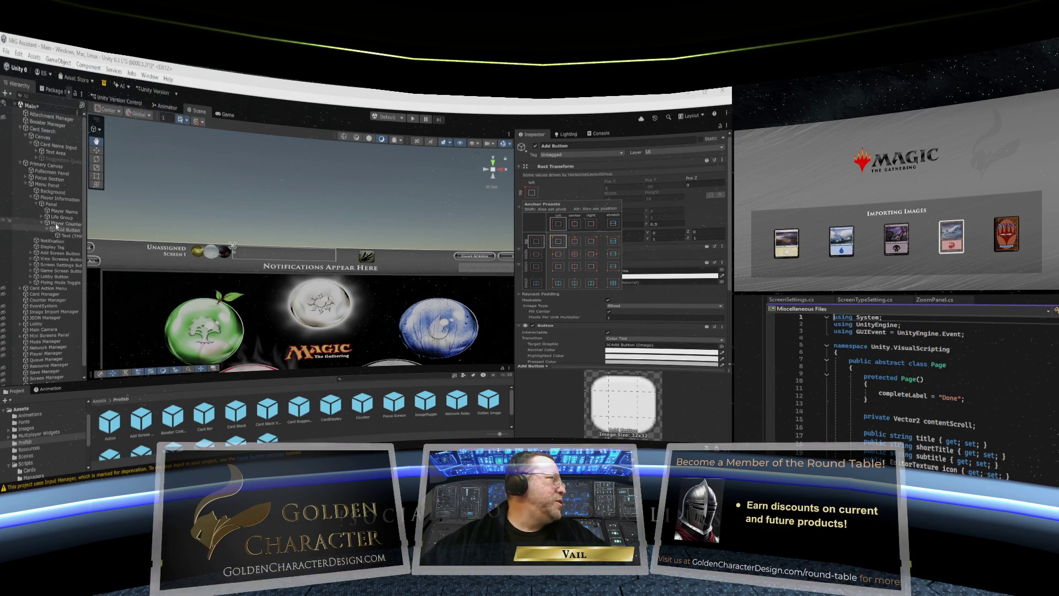
left_click(66, 236)
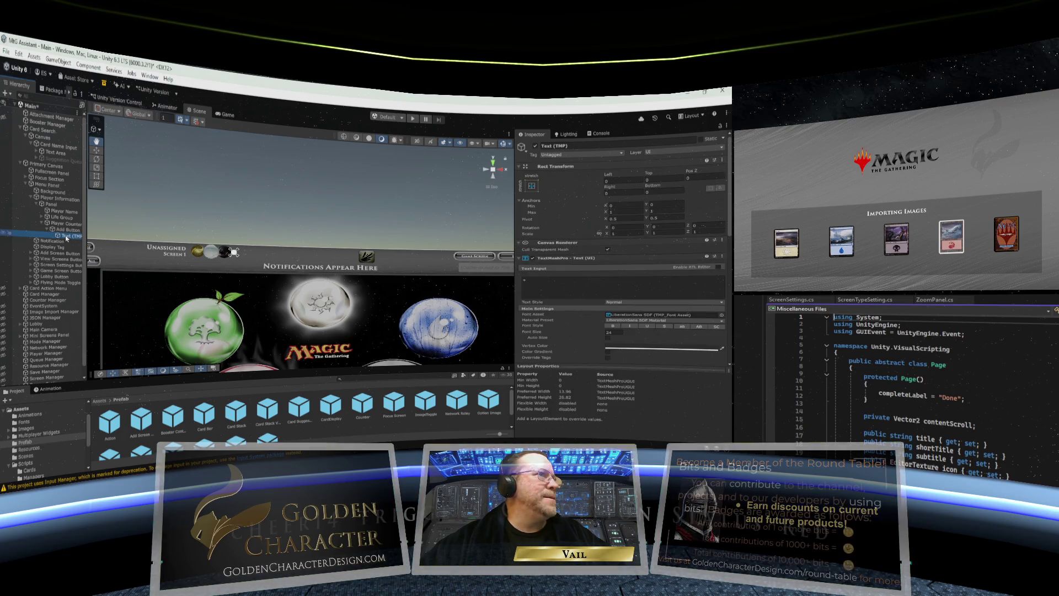
left_click(60, 230)
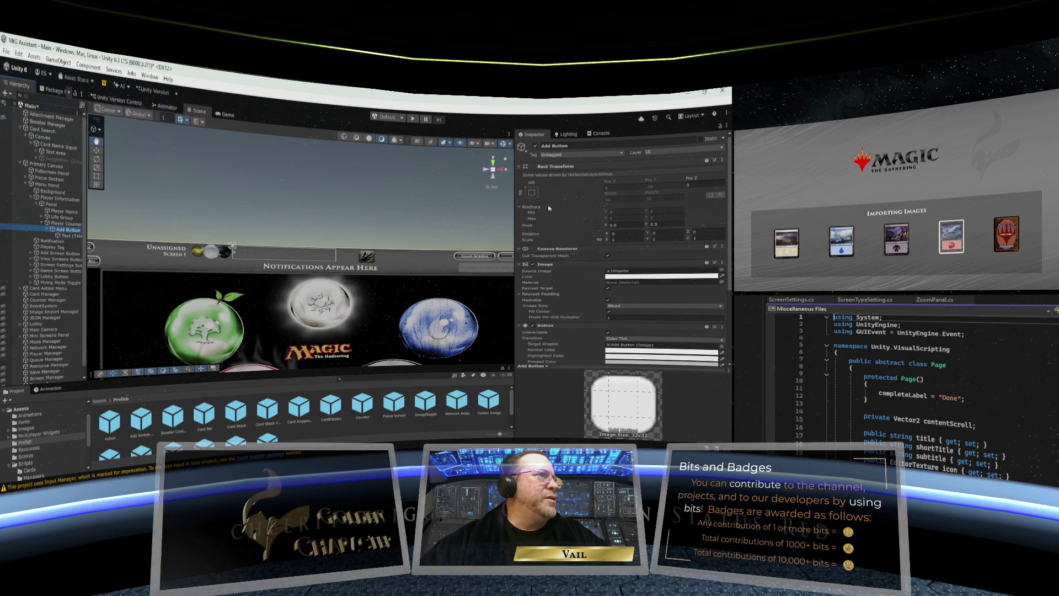
left_click(59, 224)
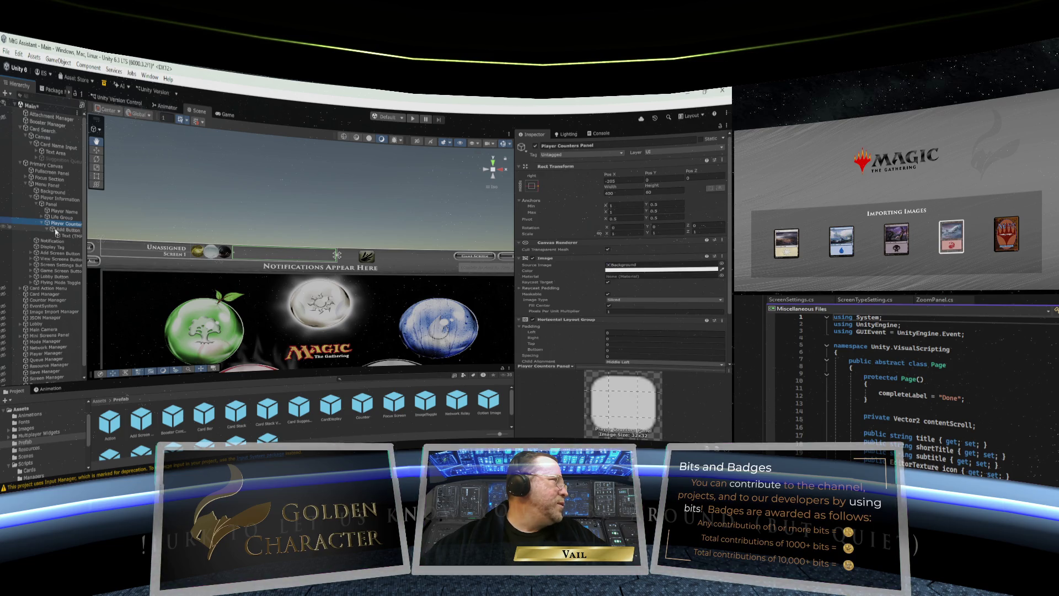
Step: Scroll through the Add Button's components in the Inspector
left_click(60, 230)
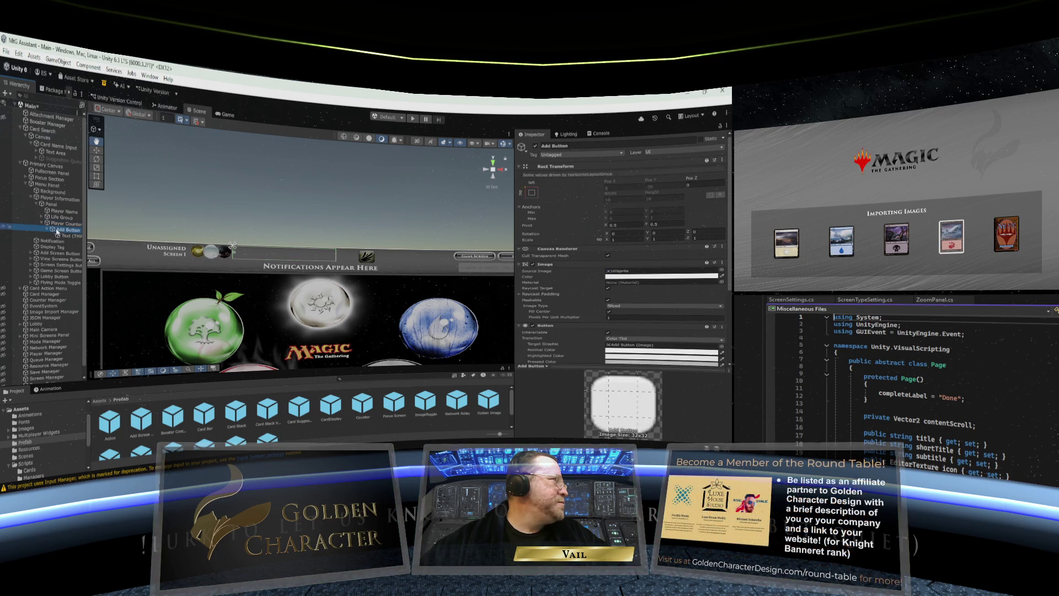
scroll(191, 227, "down", 1)
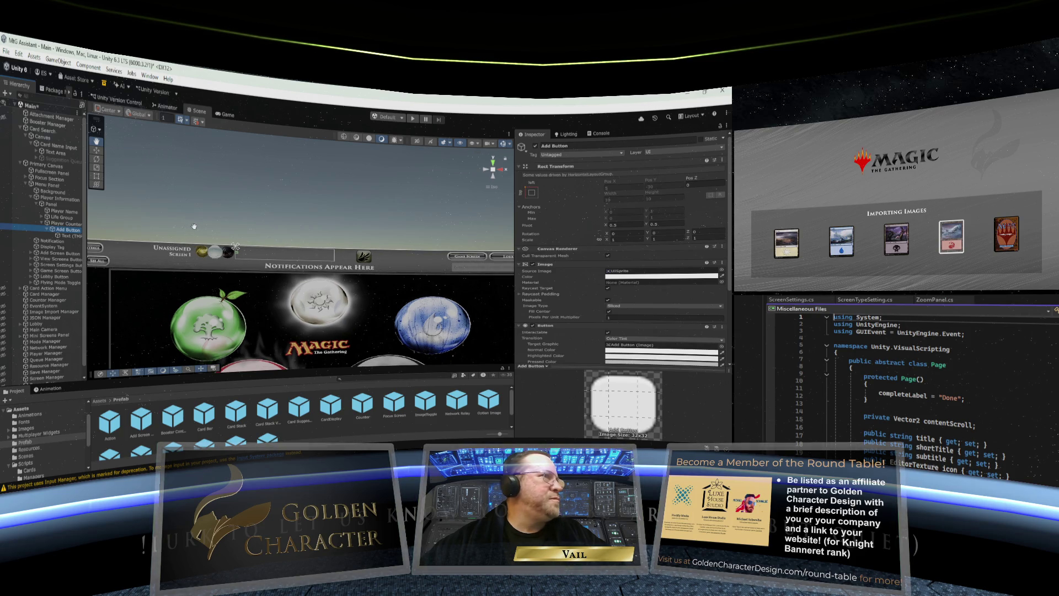
scroll(193, 226, "down", 1)
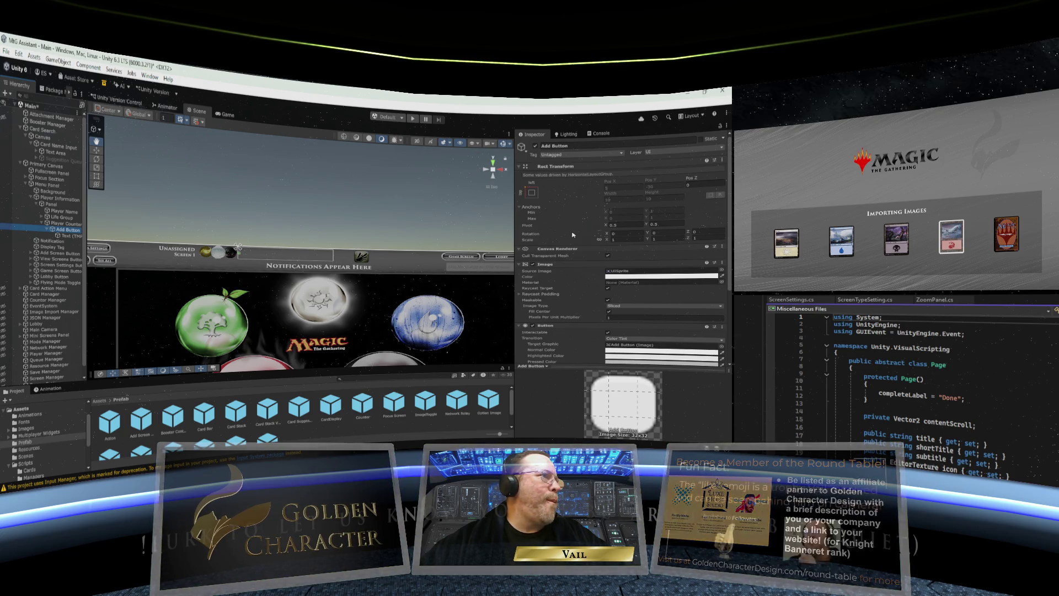
scroll(569, 236, "down", 3)
scroll(573, 236, "up", 3)
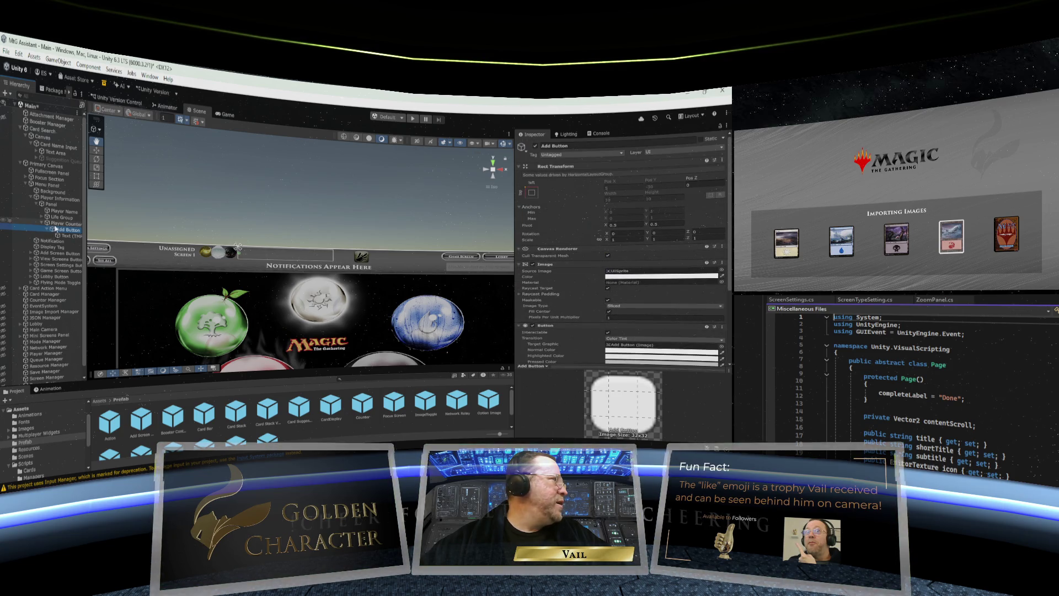
scroll(55, 228, "down", 1)
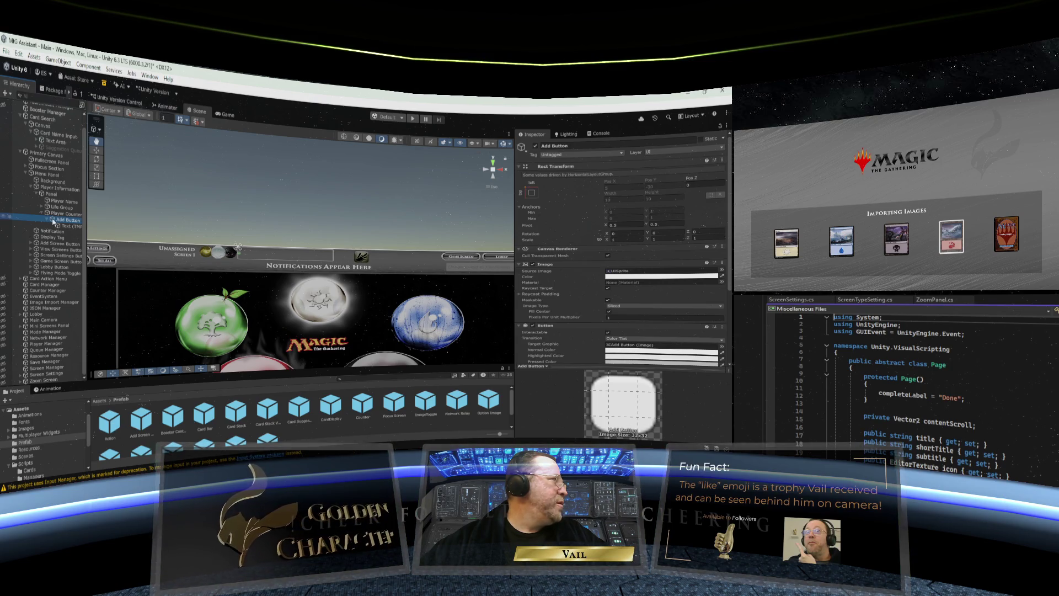
Step: Move Add Button onto Panel and set its Width and Height to 60
left_click_drag(53, 222, 52, 198)
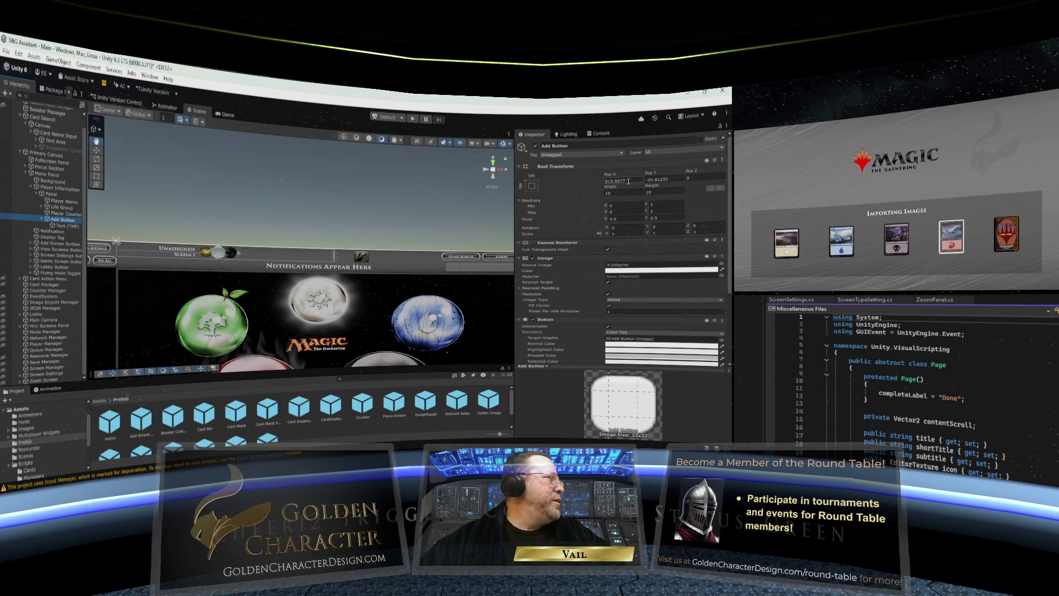
left_click(615, 192)
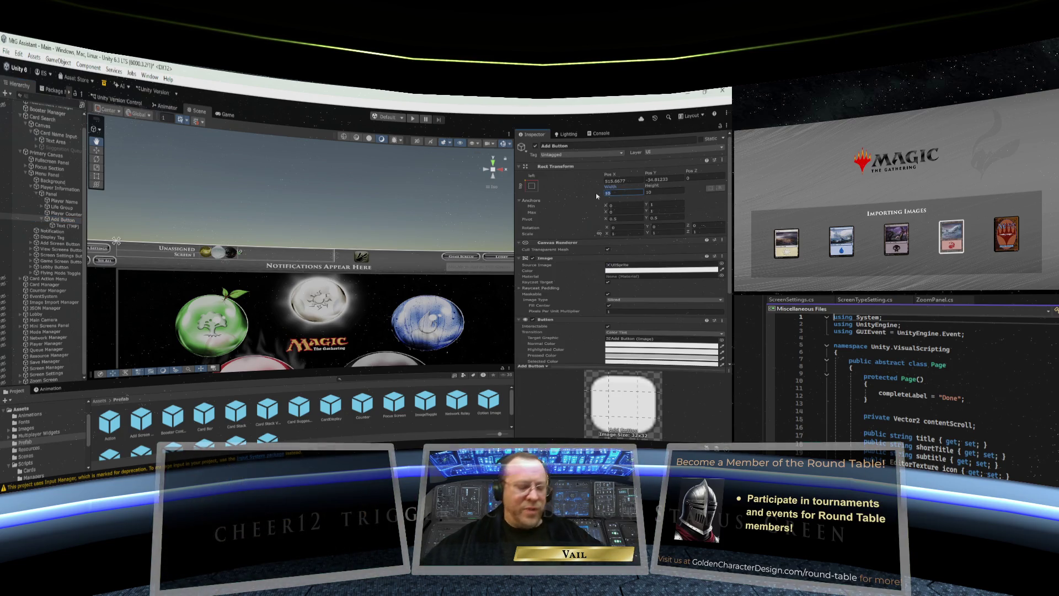
type("60")
key("Tab")
type("60")
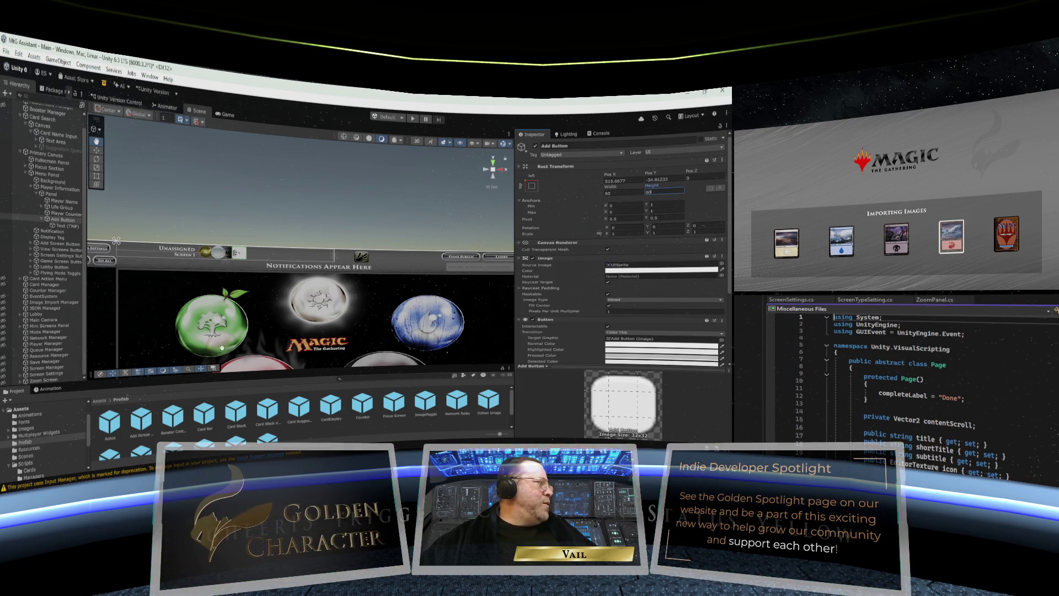
mouse_move(91, 430)
left_mouse_down()
mouse_move(90, 454)
mouse_move(89, 430)
left_mouse_up()
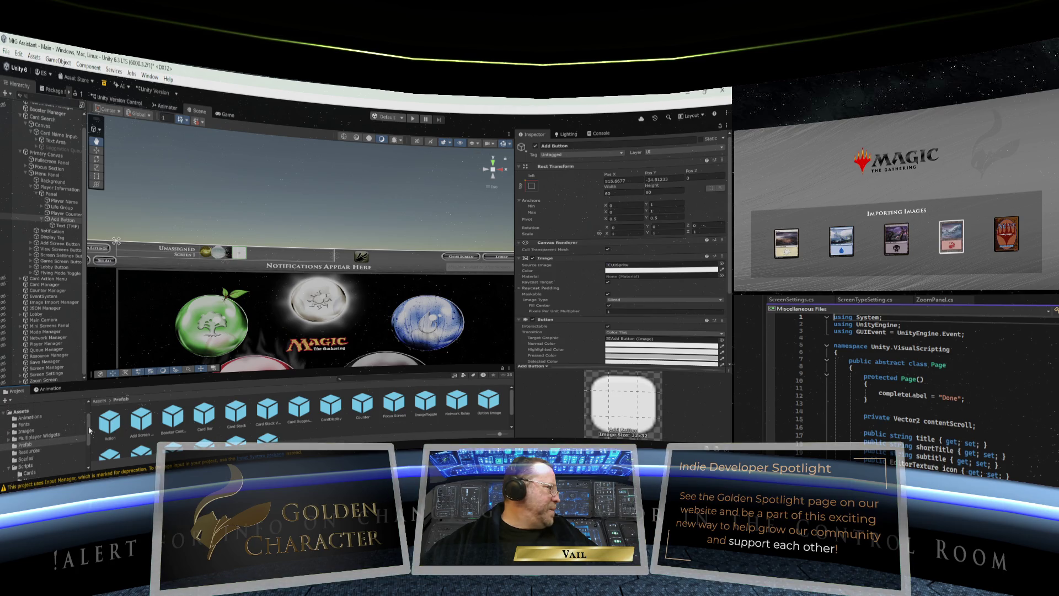
Step: Assign ButtonColor13 from Assets/Images as the Add Button's Source Image
left_click(29, 431)
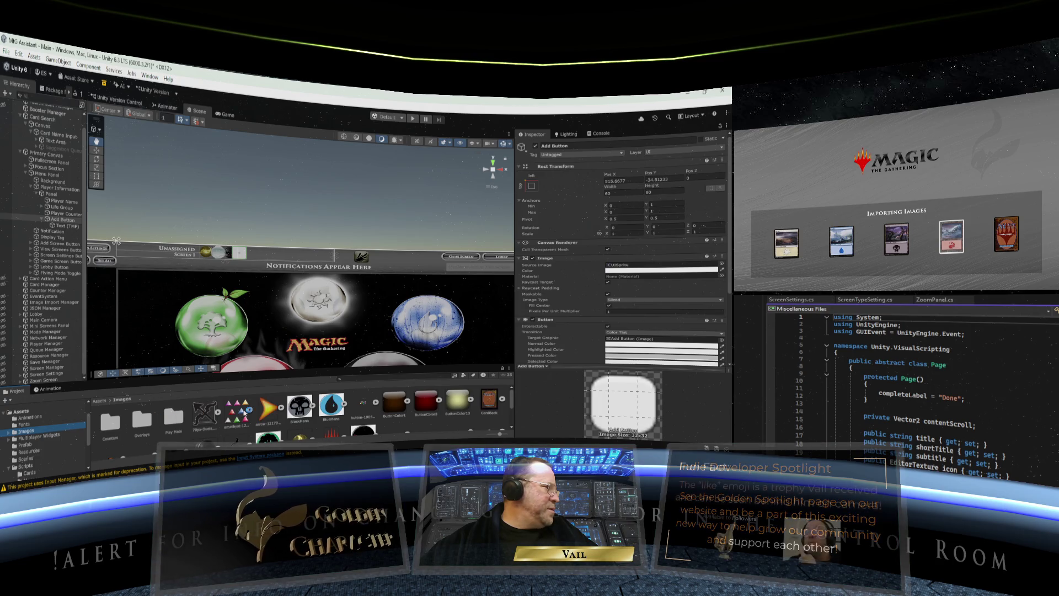
scroll(293, 408, "down", 2)
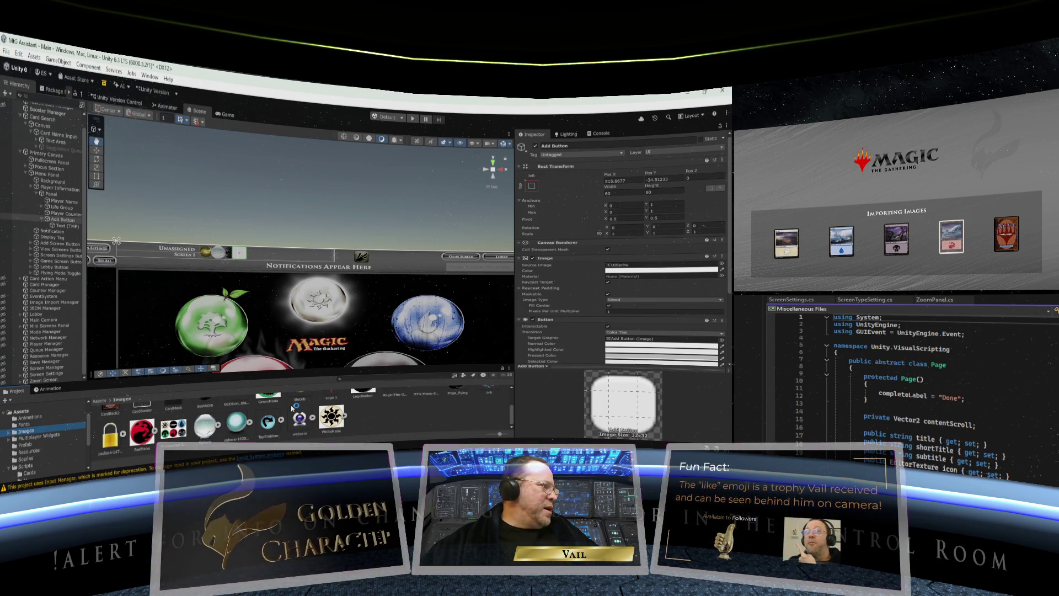
scroll(292, 408, "up", 2)
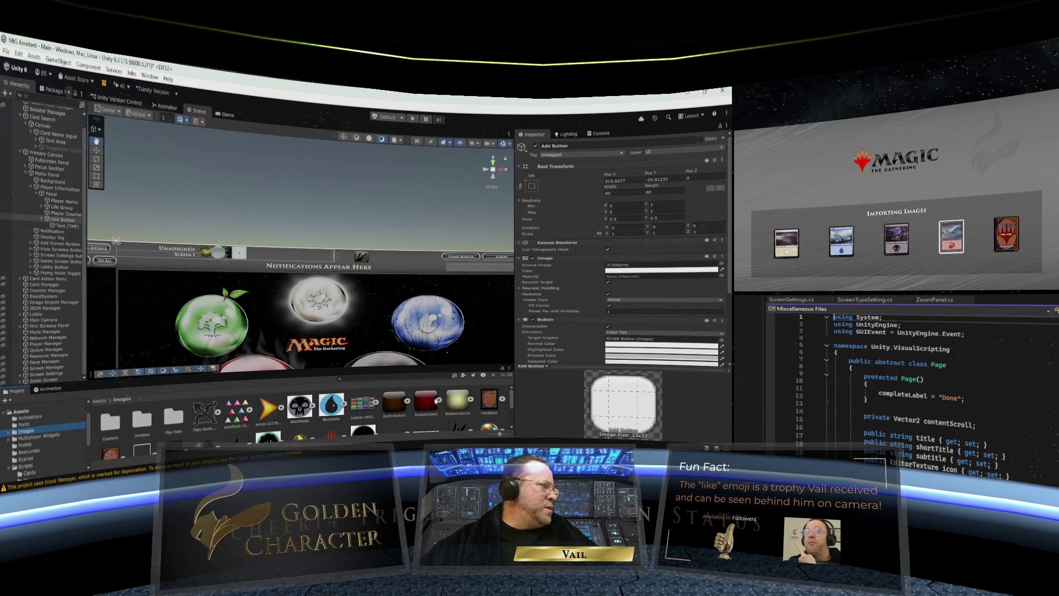
scroll(455, 399, "down", 5)
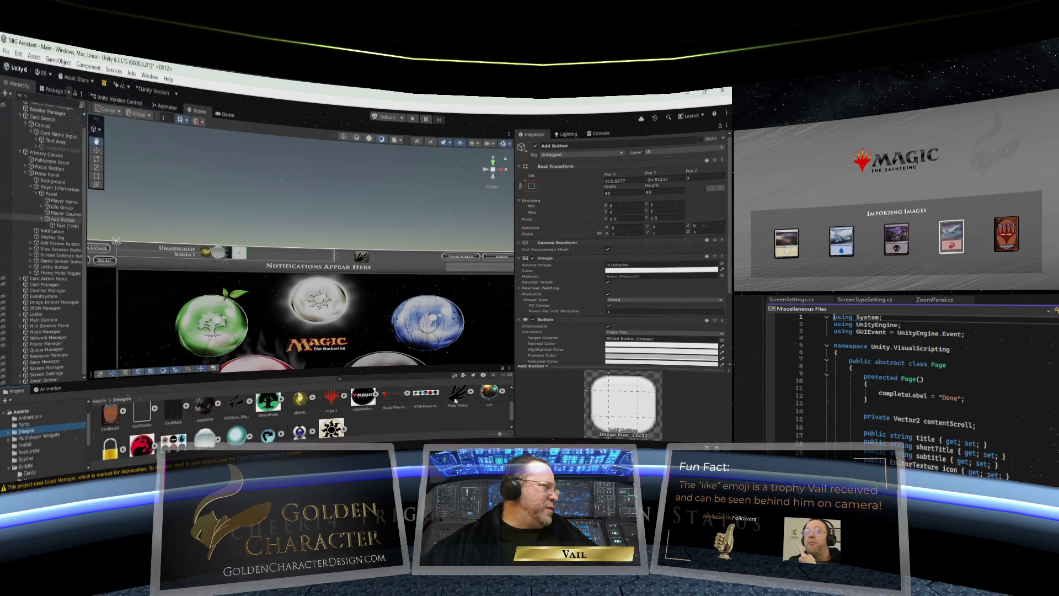
scroll(455, 397, "up", 5)
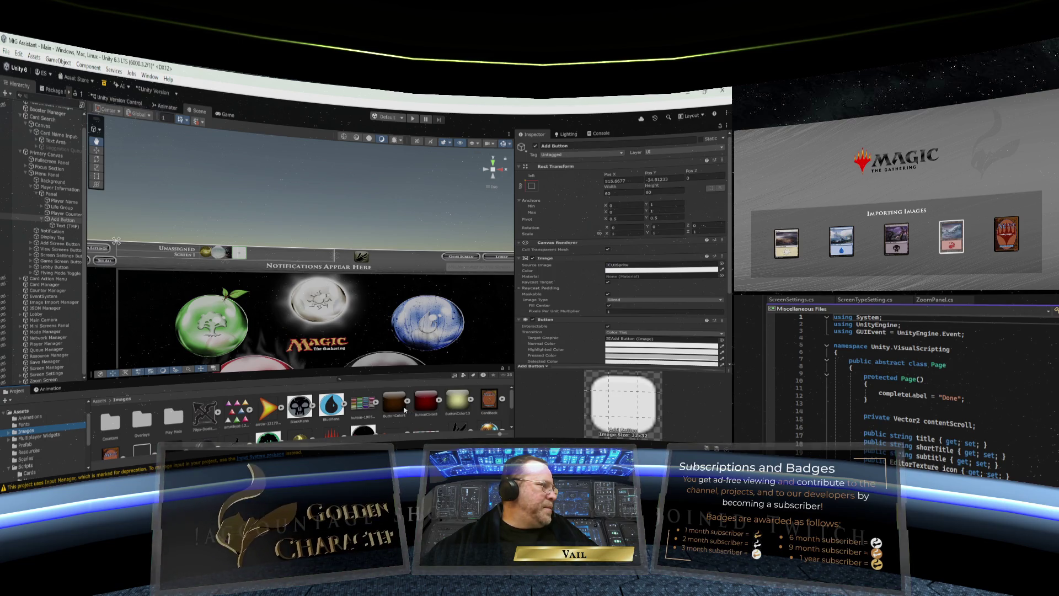
scroll(404, 409, "down", 3)
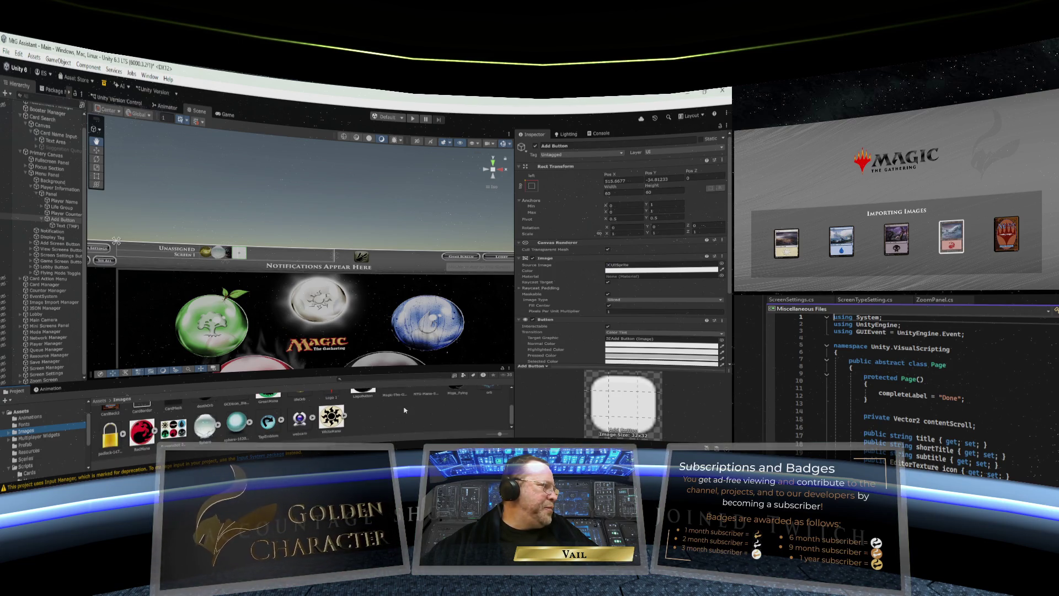
scroll(405, 410, "up", 4)
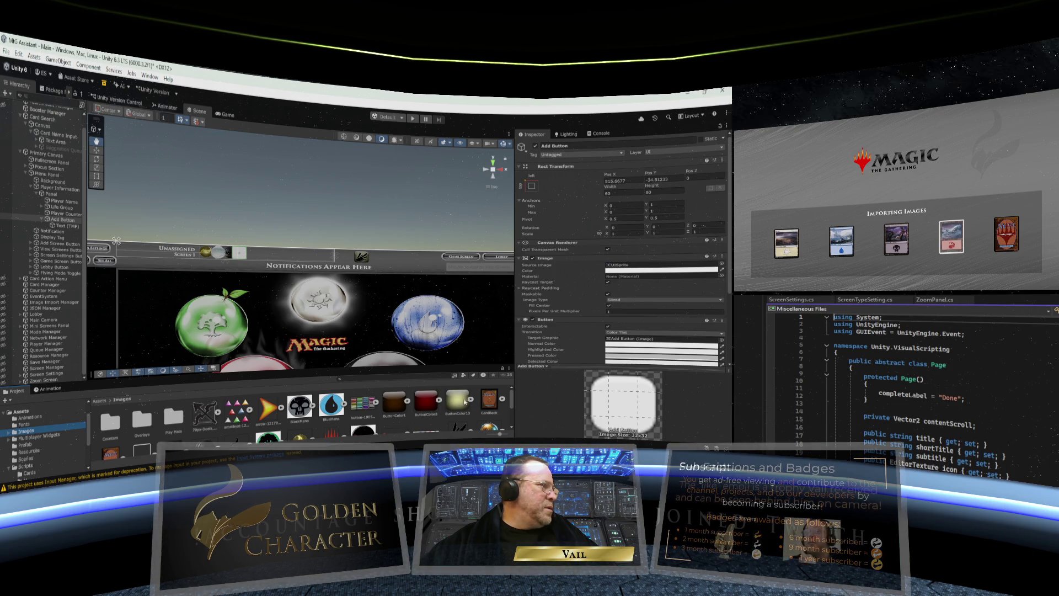
left_click_drag(459, 401, 635, 269)
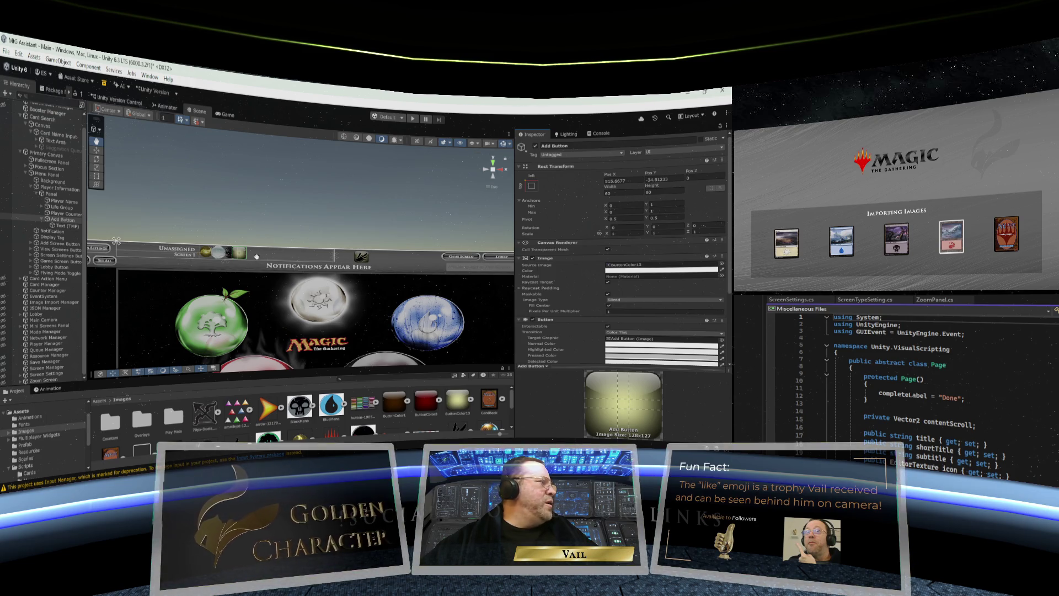
scroll(245, 255, "up", 6)
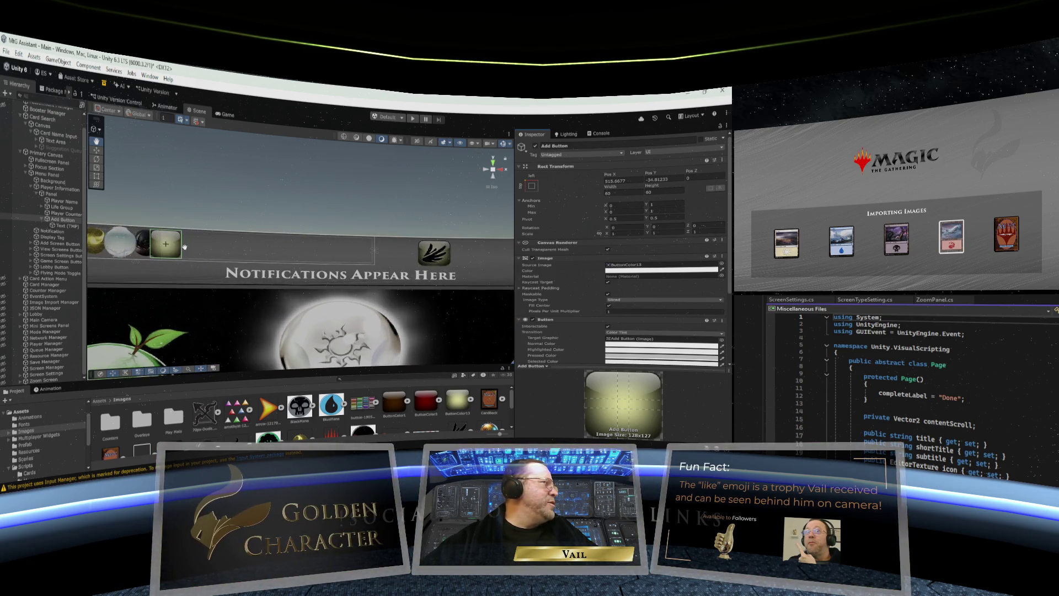
Step: Resize the Add Button's Rect Transform to Width 48 and Height 50
mouse_move(155, 205)
left_mouse_down()
mouse_move(396, 220)
mouse_move(408, 211)
mouse_move(338, 205)
mouse_move(381, 215)
left_mouse_up()
scroll(396, 219, "up", 2)
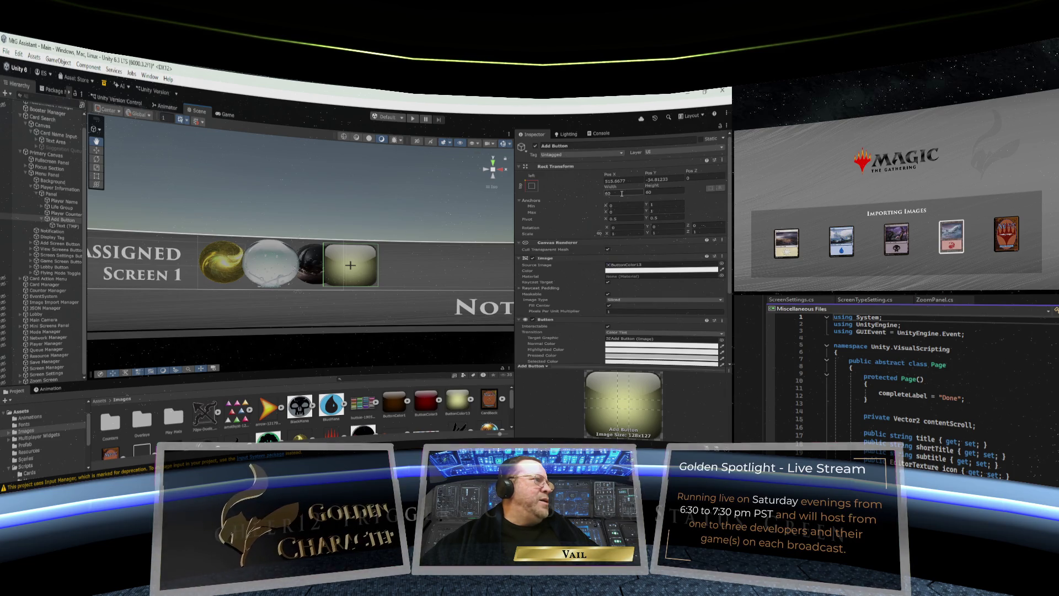
left_click(622, 194)
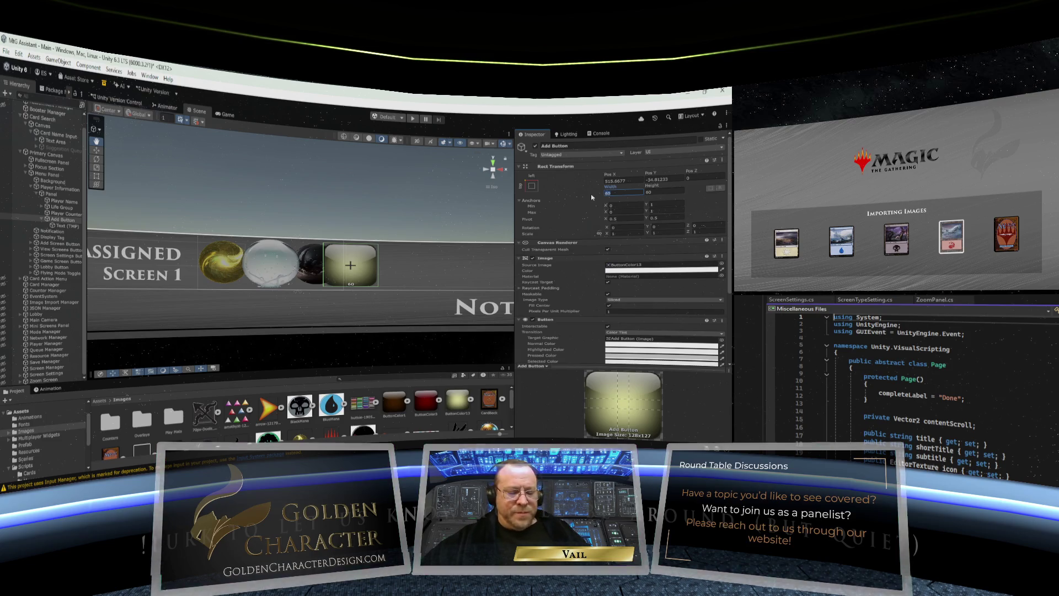
type("50")
left_click(658, 192)
type("50")
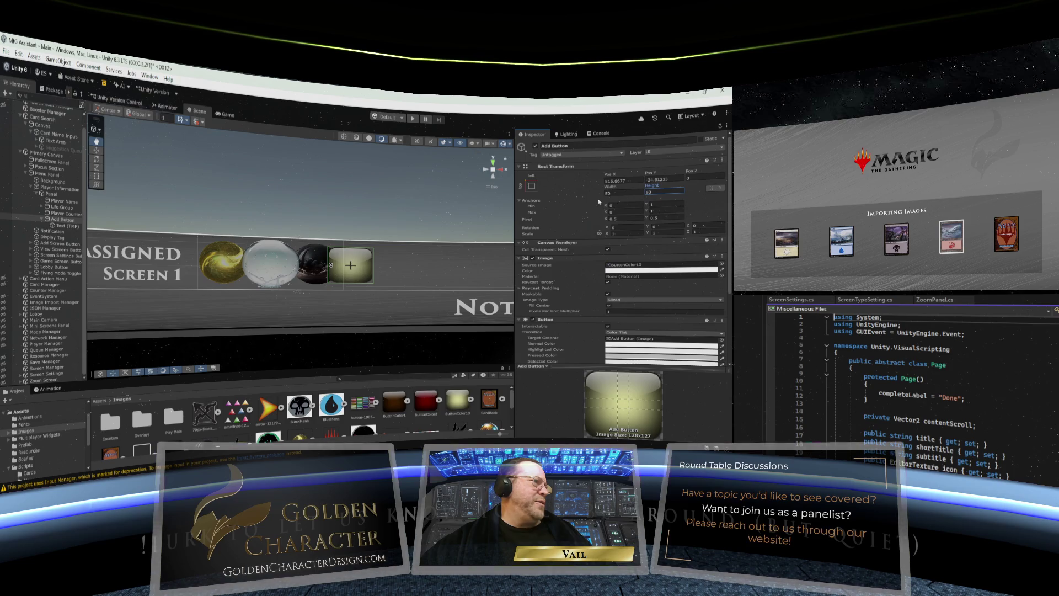
scroll(457, 227, "down", 5)
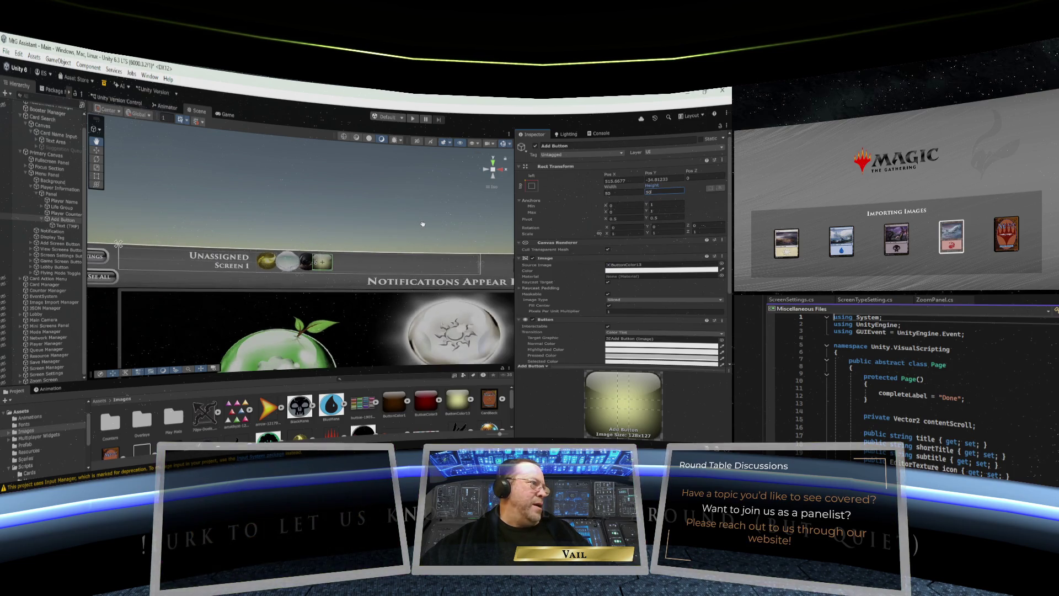
scroll(427, 224, "up", 1)
key("shift+Tab")
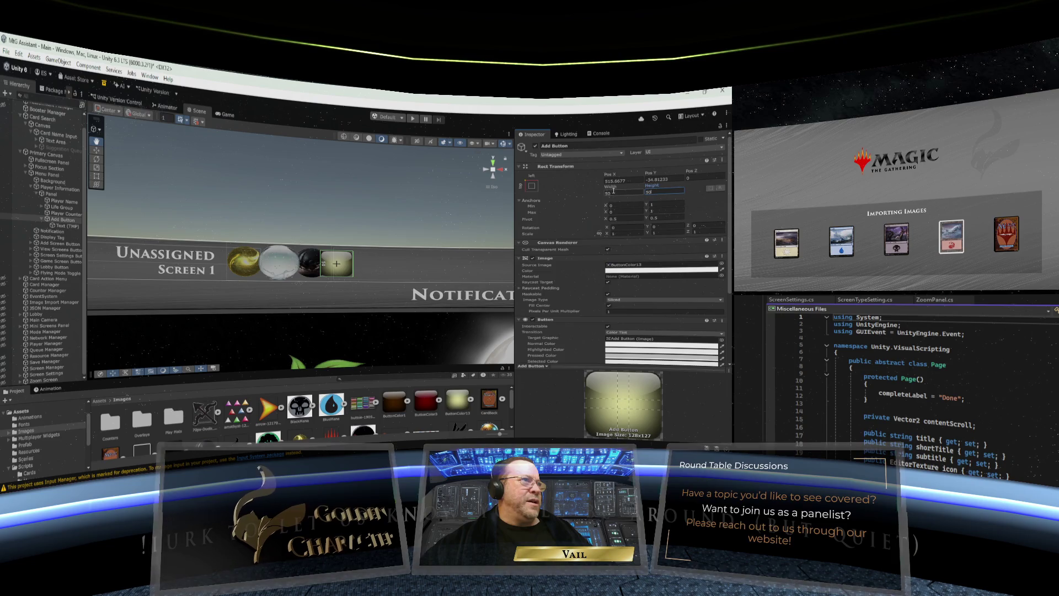
type("48")
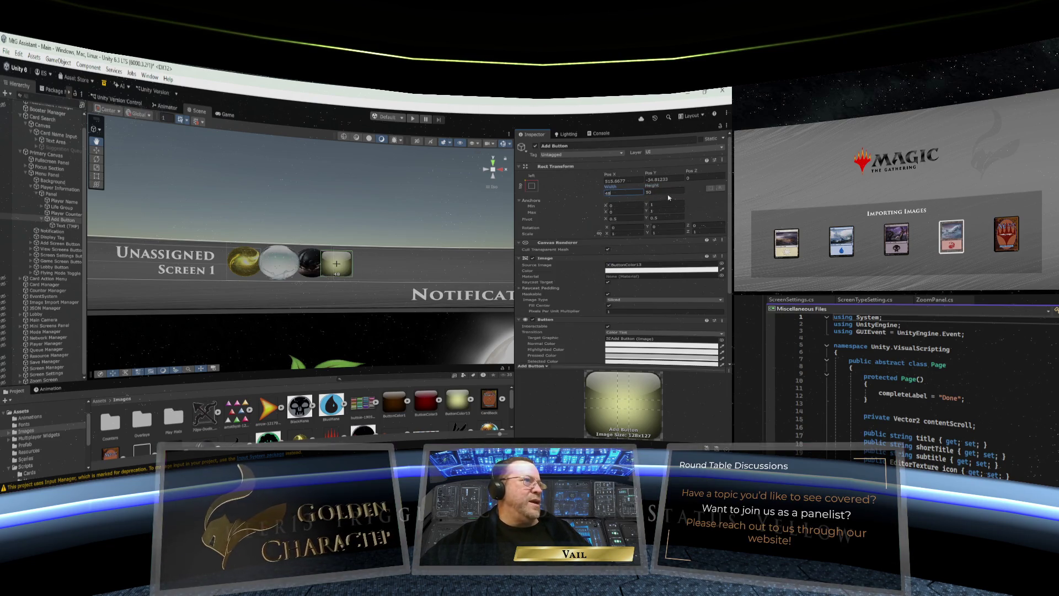
type("48")
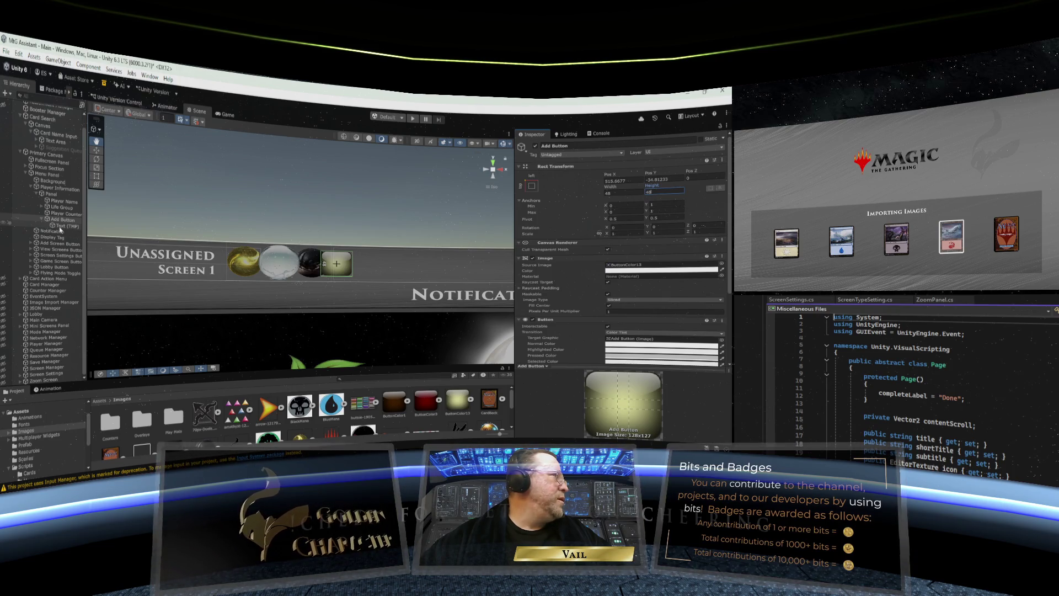
Step: Make the '+' label bold and turn on Auto Size
left_click(55, 226)
left_click(612, 326)
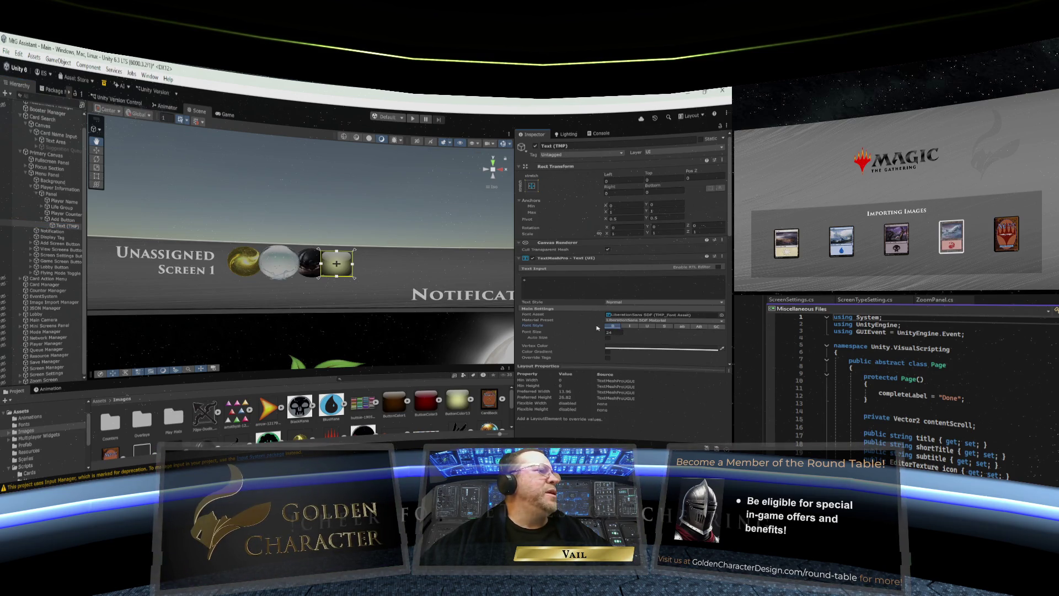
left_click(608, 339)
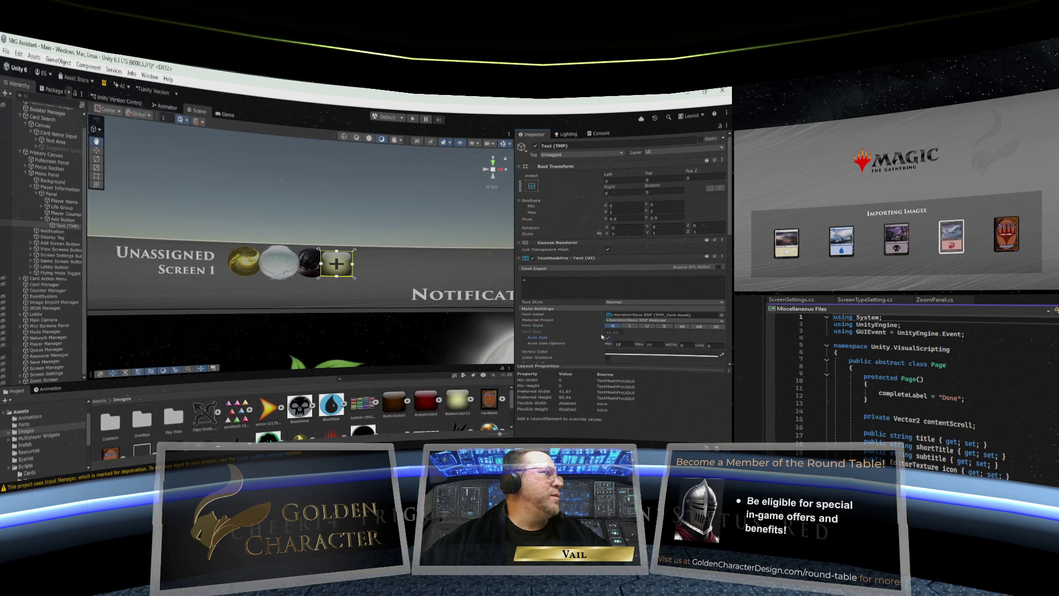
scroll(395, 220, "down", 5)
scroll(389, 227, "up", 2)
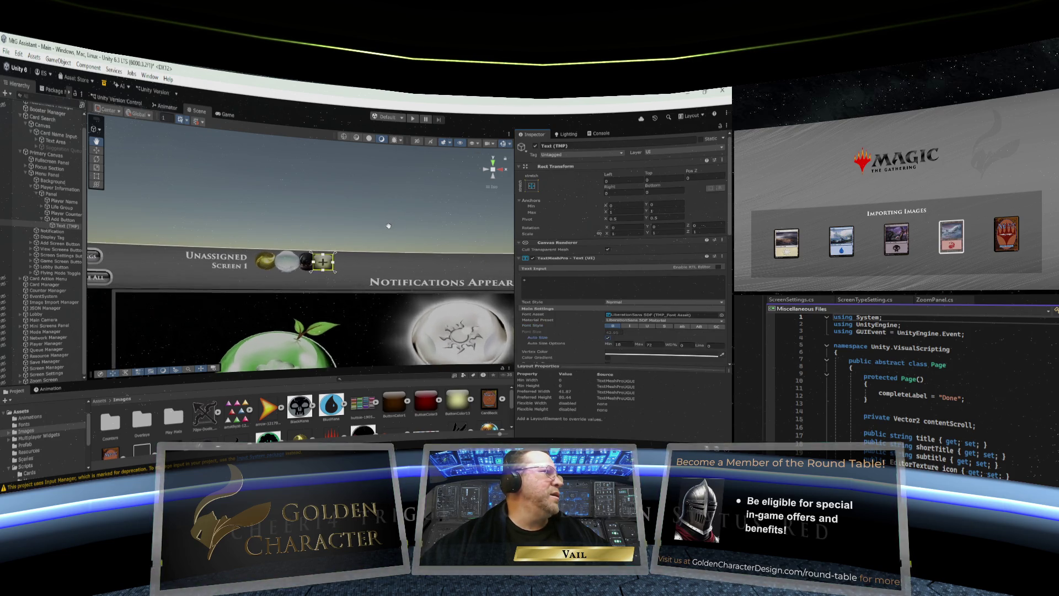
scroll(387, 229, "up", 1)
scroll(386, 229, "up", 1)
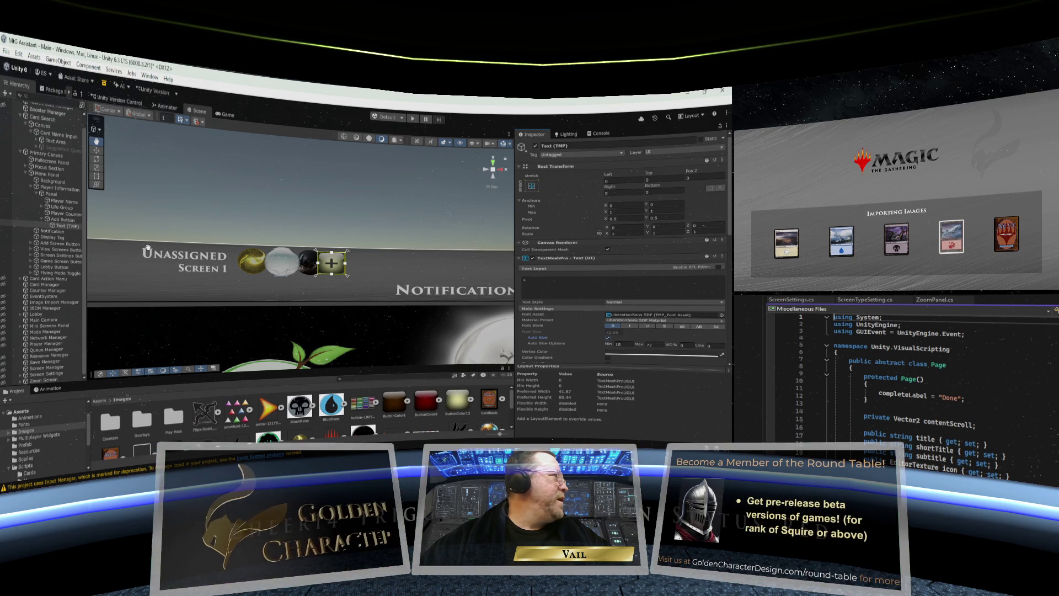
Step: Make Add Button a child of Player Counter, in the row beside the three orbs
left_click(53, 220)
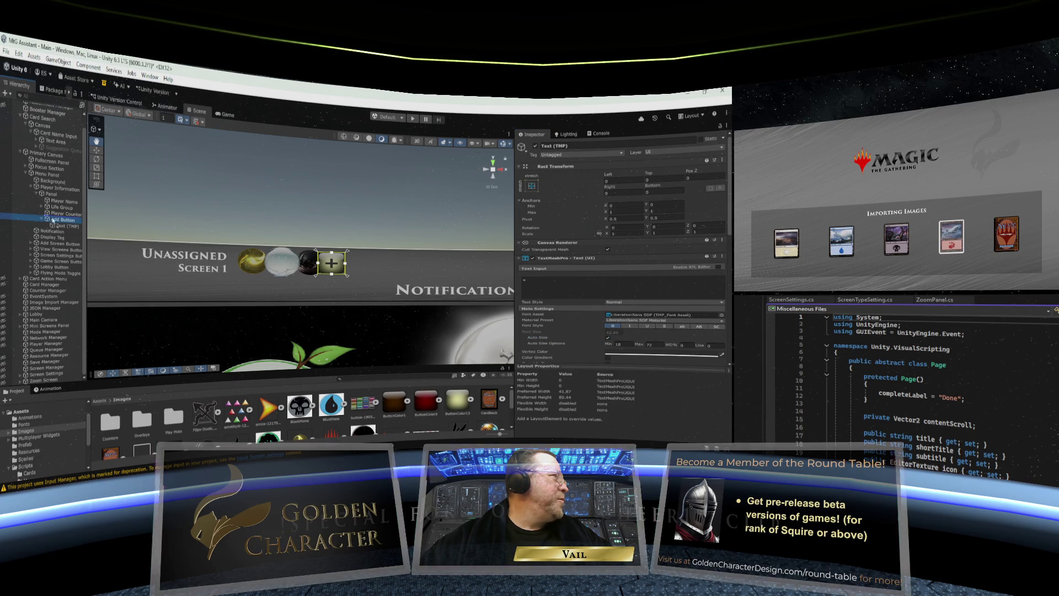
left_click_drag(56, 215, 55, 217)
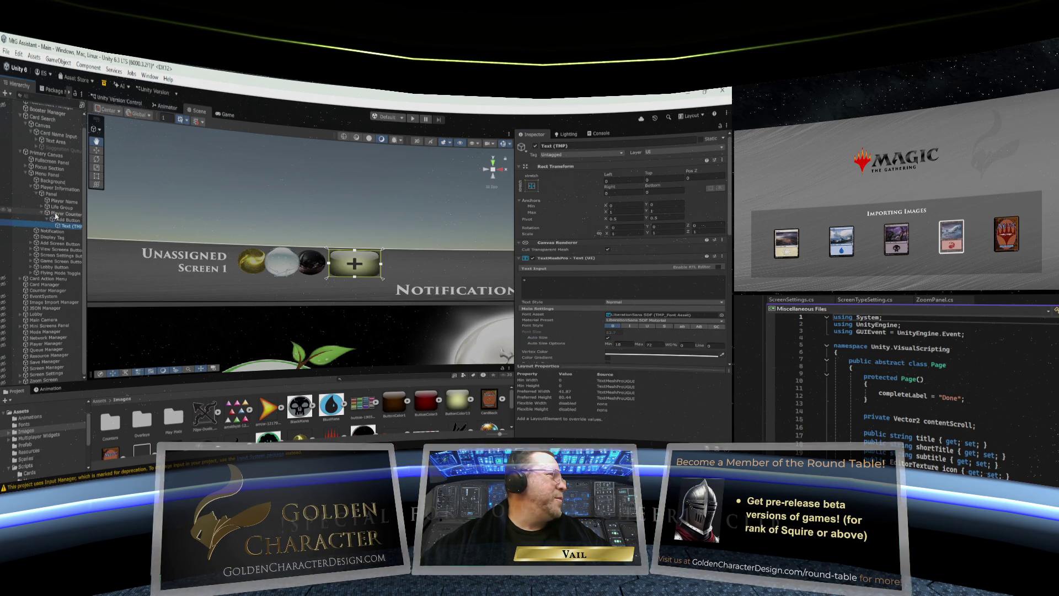
scroll(350, 212, "down", 5)
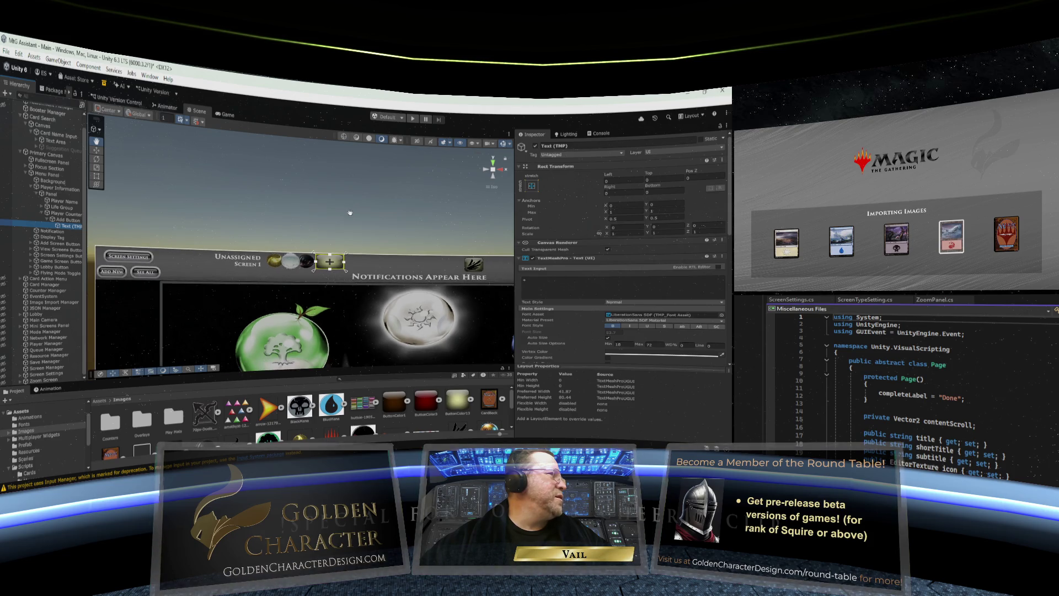
scroll(576, 266, "down", 4)
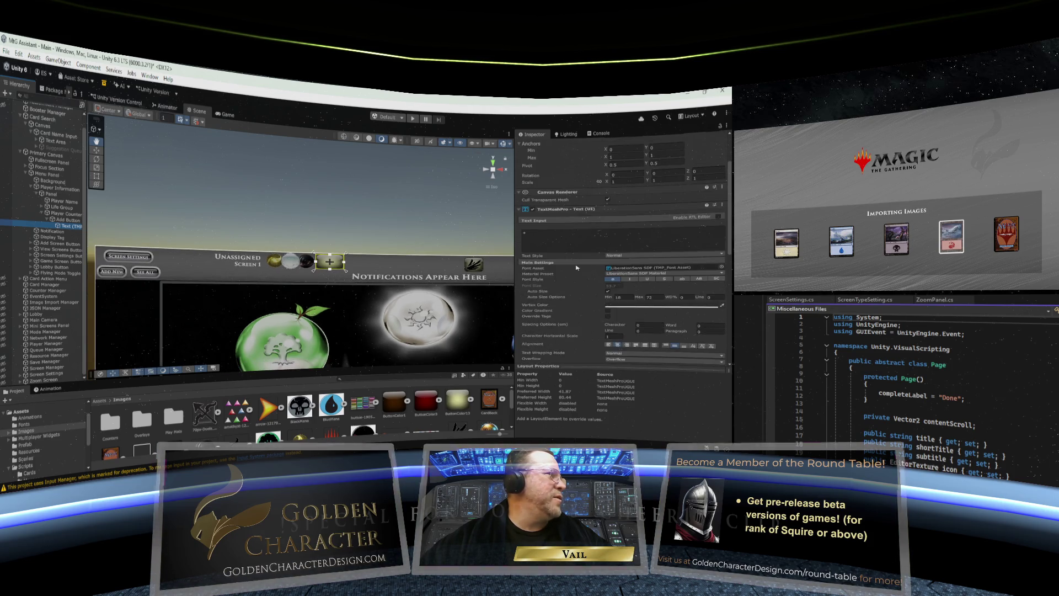
scroll(576, 267, "down", 3)
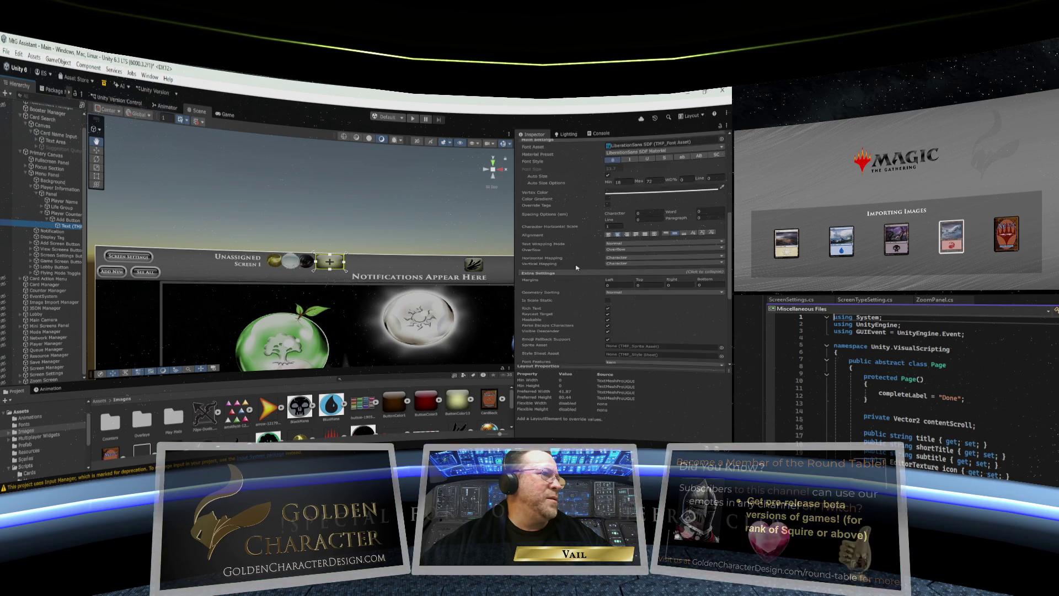
scroll(576, 268, "up", 3)
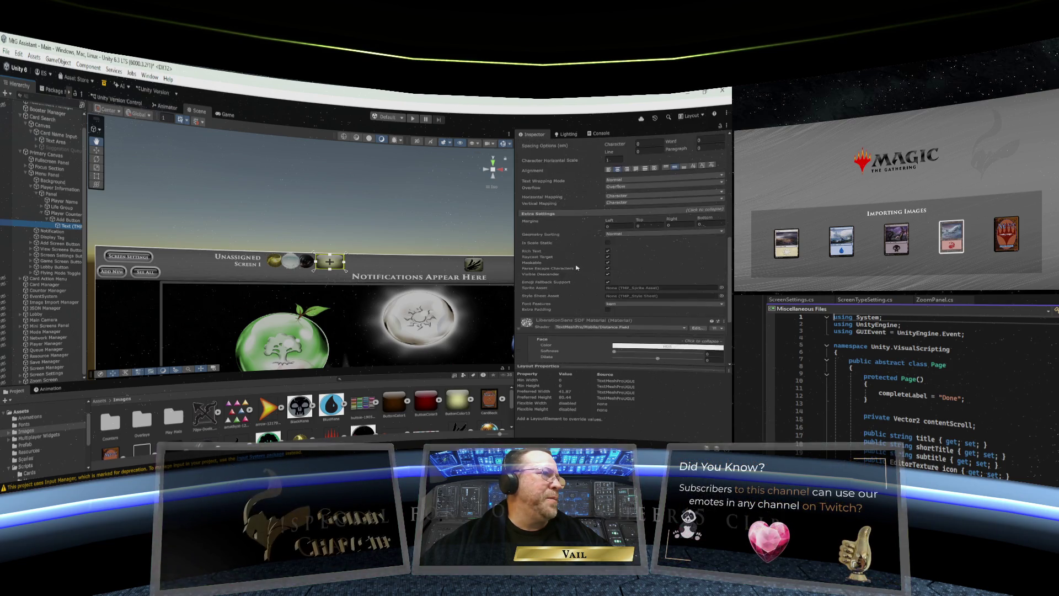
scroll(576, 267, "up", 5)
scroll(576, 268, "up", 2)
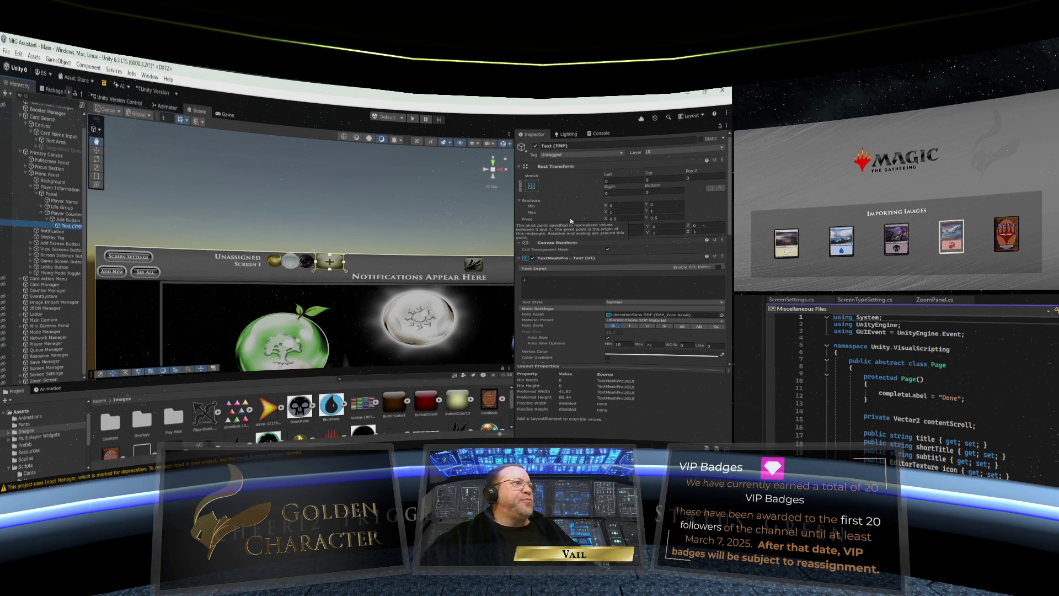
left_click(65, 220)
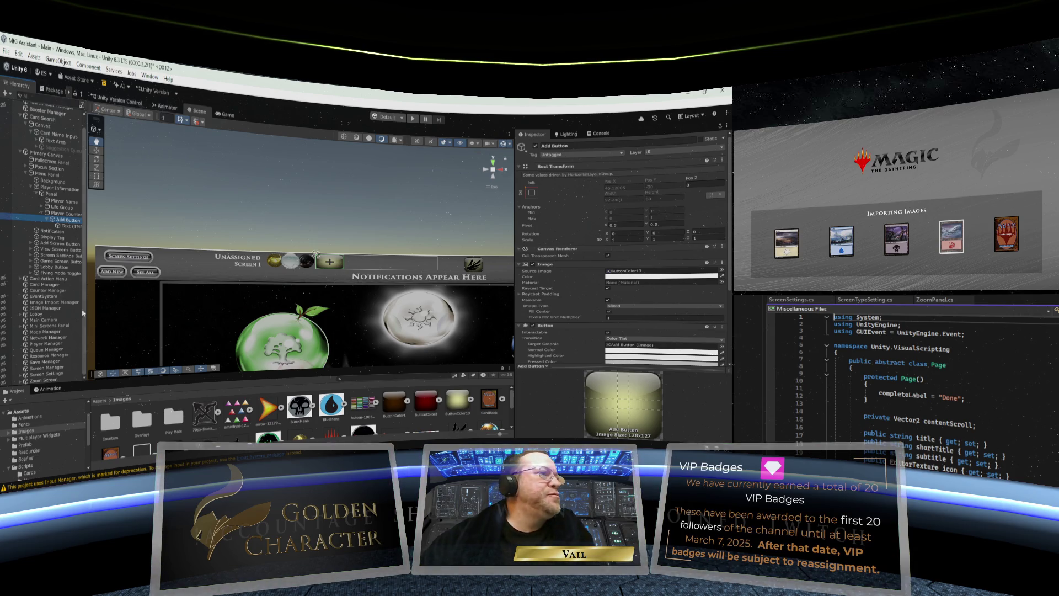
Step: Review the Add Button's Image and Button, then view Player Counter's Horizontal Layout Group
scroll(573, 338, "down", 5)
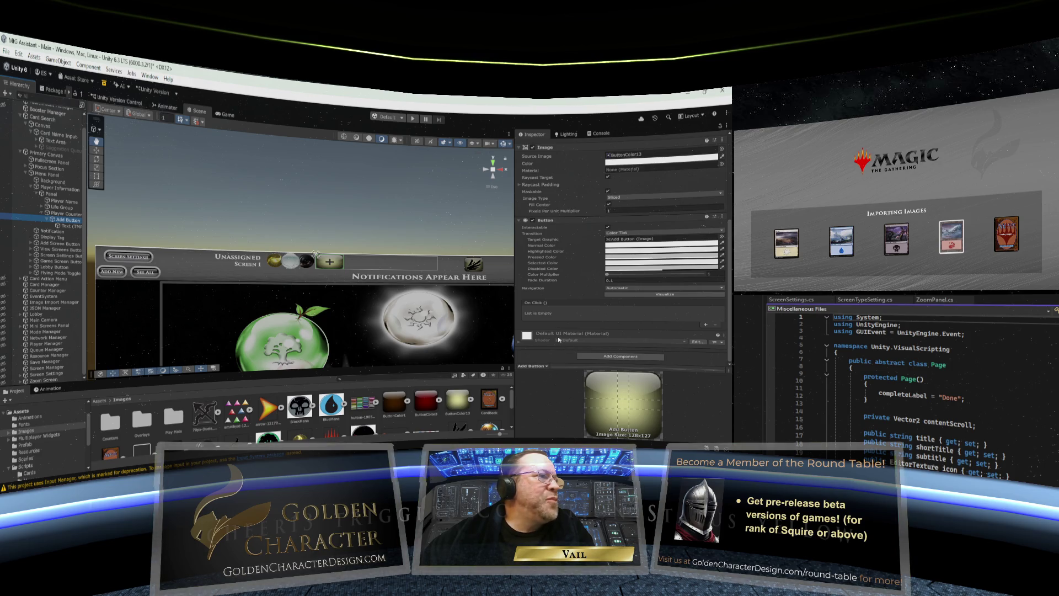
left_click(66, 213)
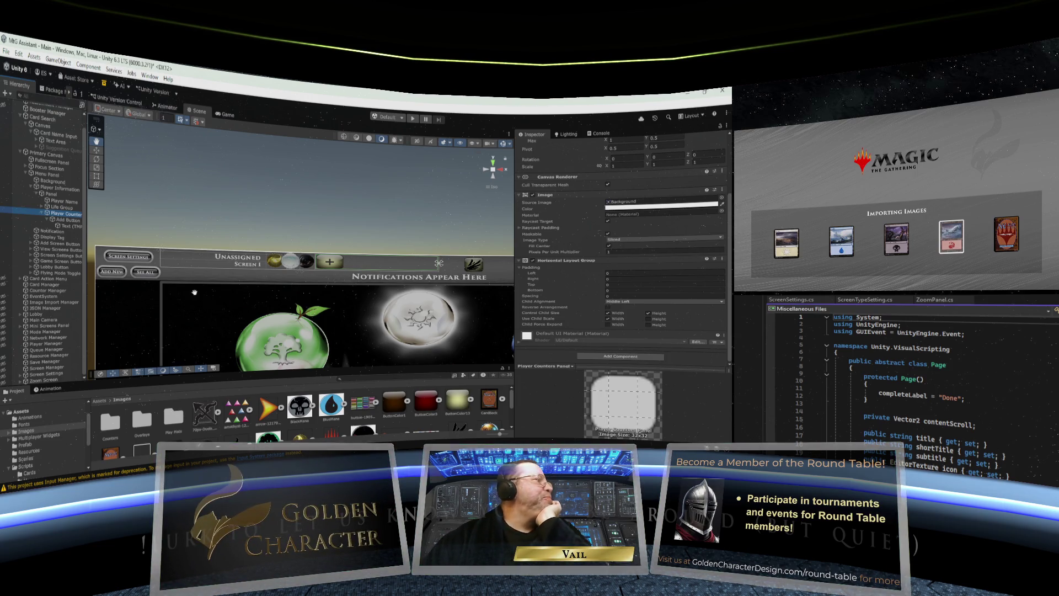
Step: Toggle Use Child Scale Width on Player Counter's Horizontal Layout Group, then delete Add Button
scroll(327, 250, "down", 3)
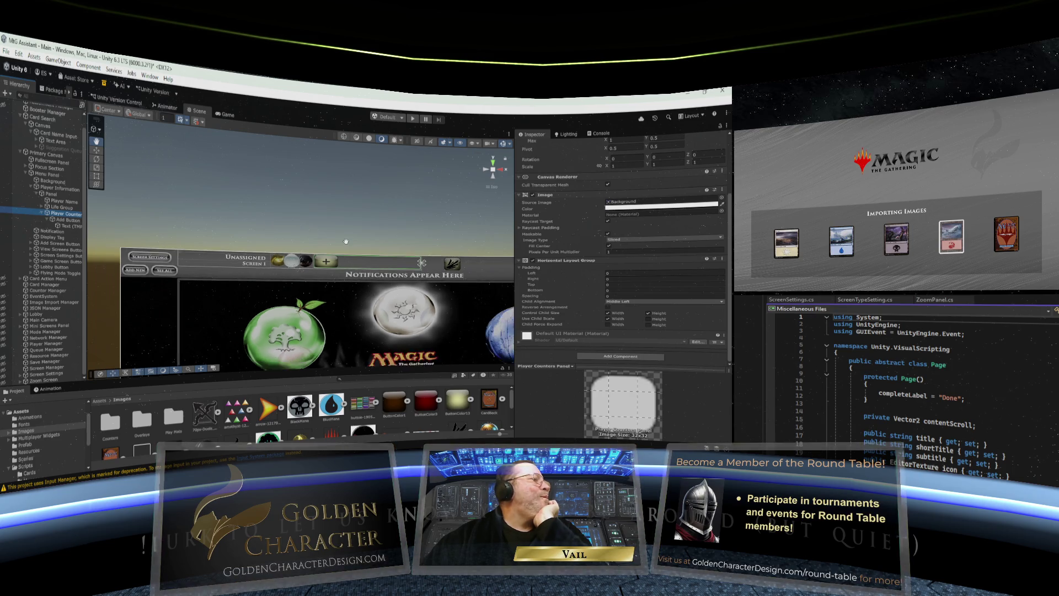
scroll(328, 251, "up", 5)
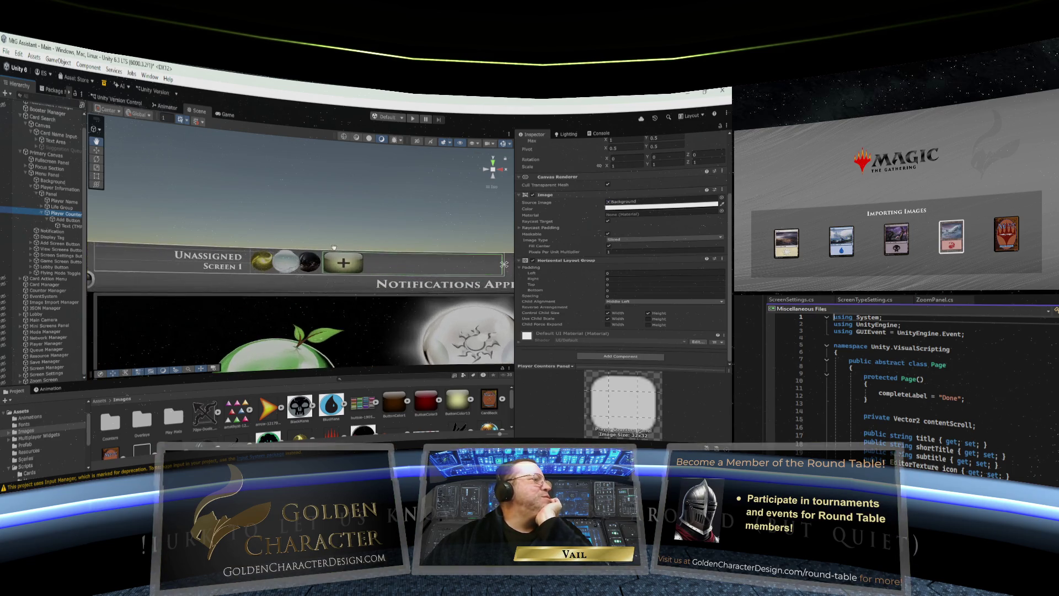
scroll(397, 242, "up", 2)
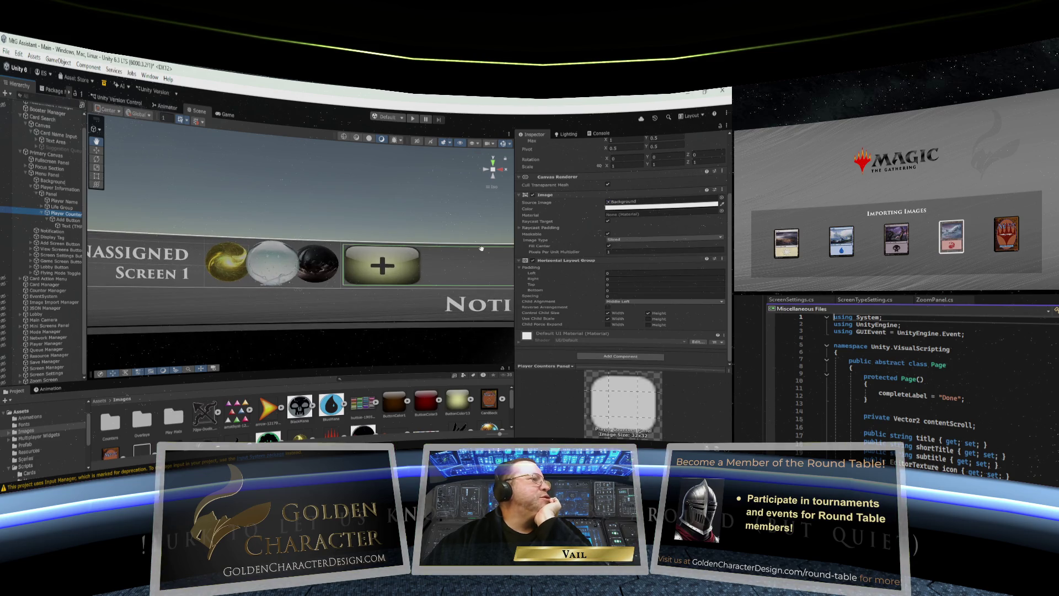
scroll(599, 212, "up", 3)
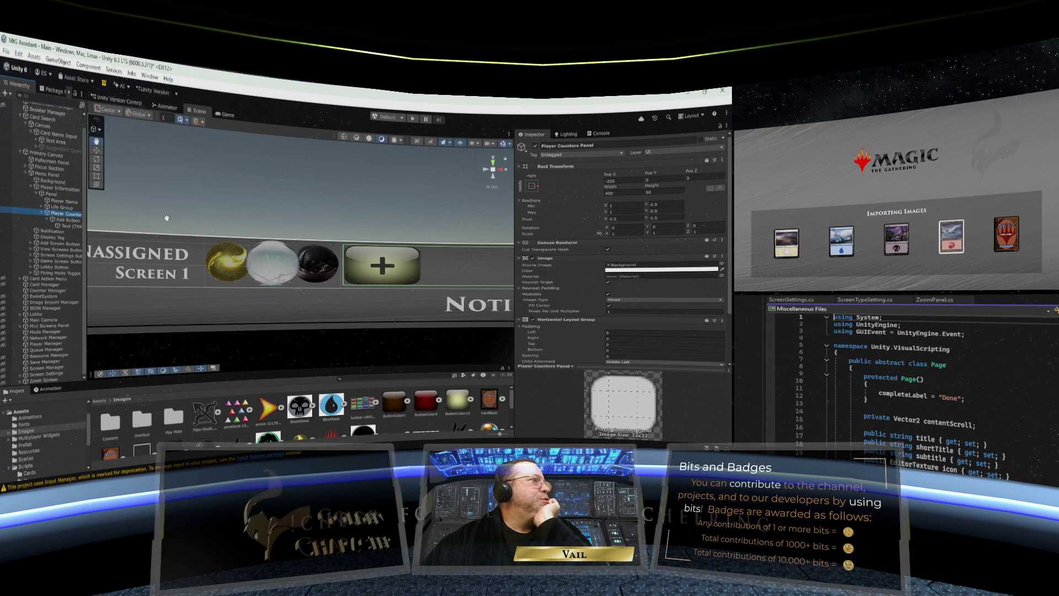
scroll(566, 281, "down", 3)
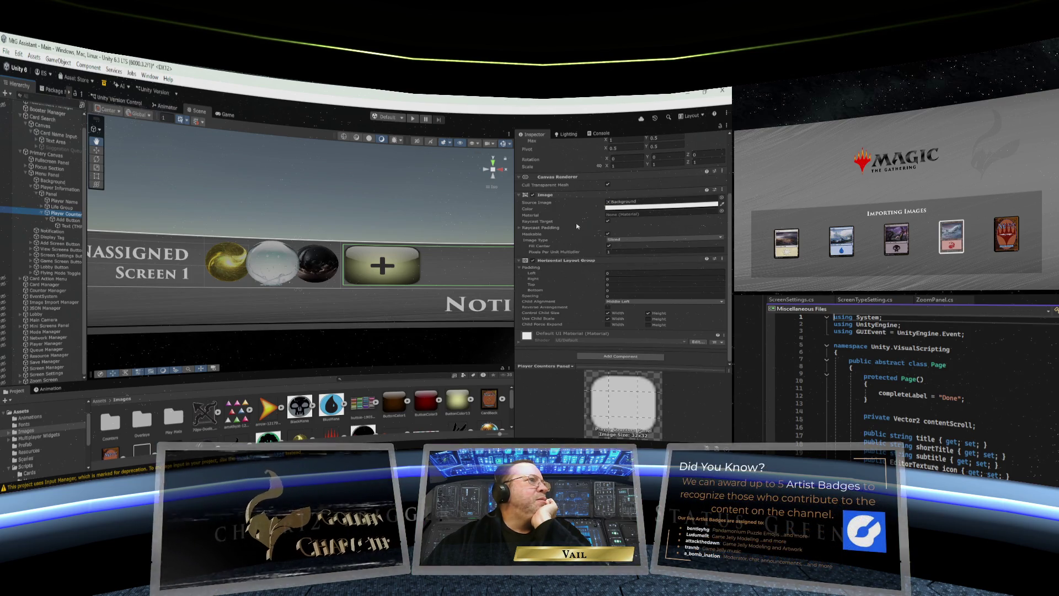
scroll(578, 226, "up", 3)
scroll(578, 226, "down", 2)
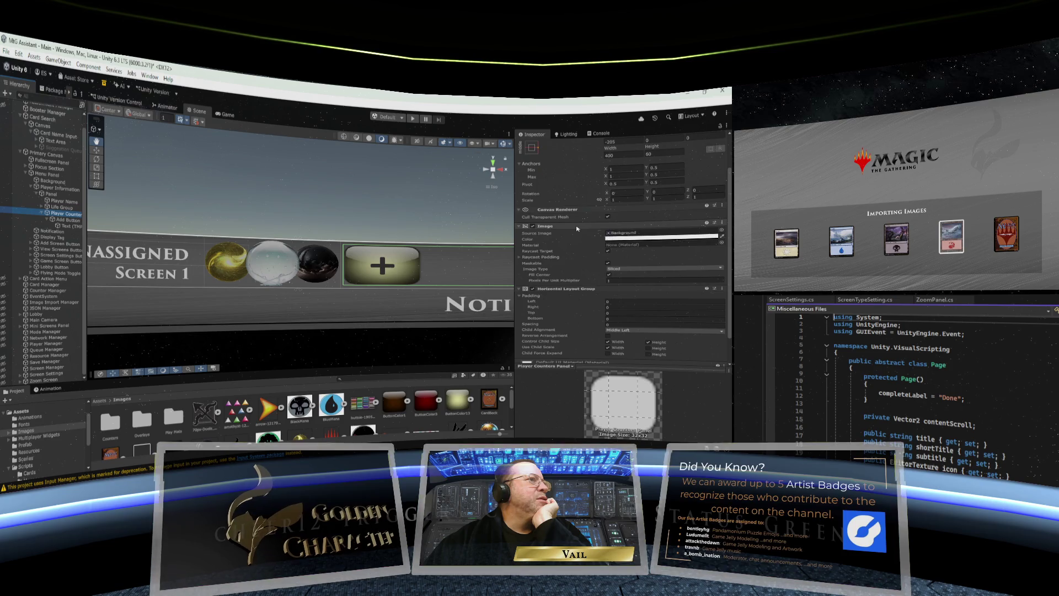
scroll(578, 229, "up", 2)
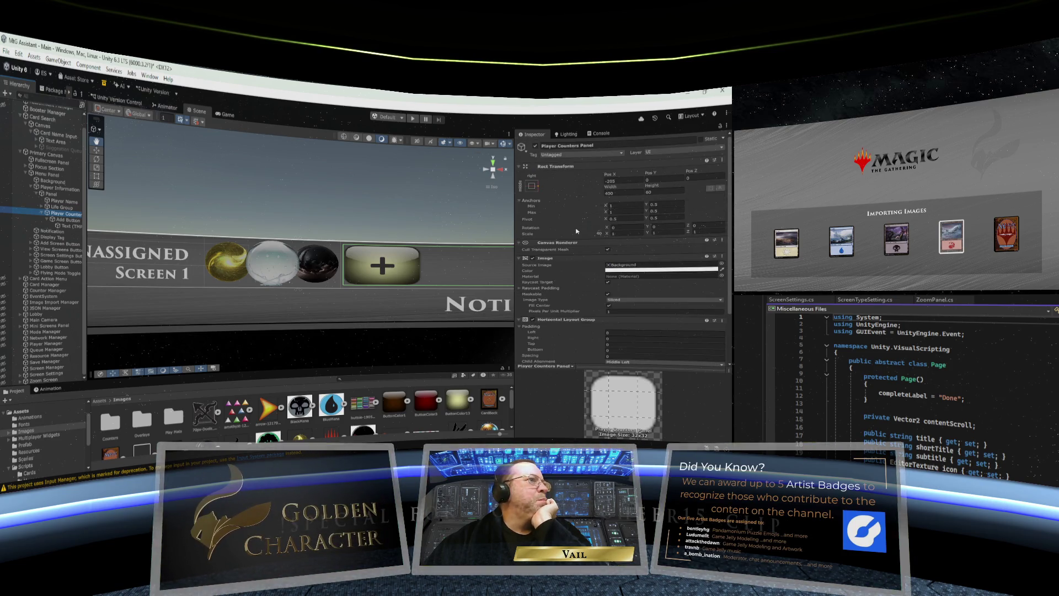
scroll(578, 231, "down", 4)
left_click(608, 319)
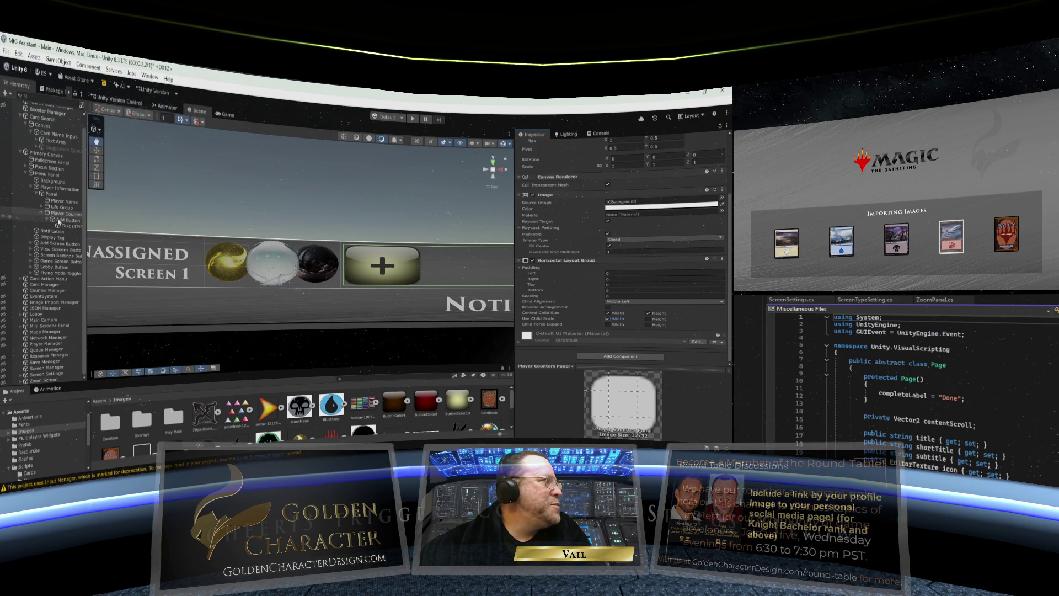
left_click(58, 220)
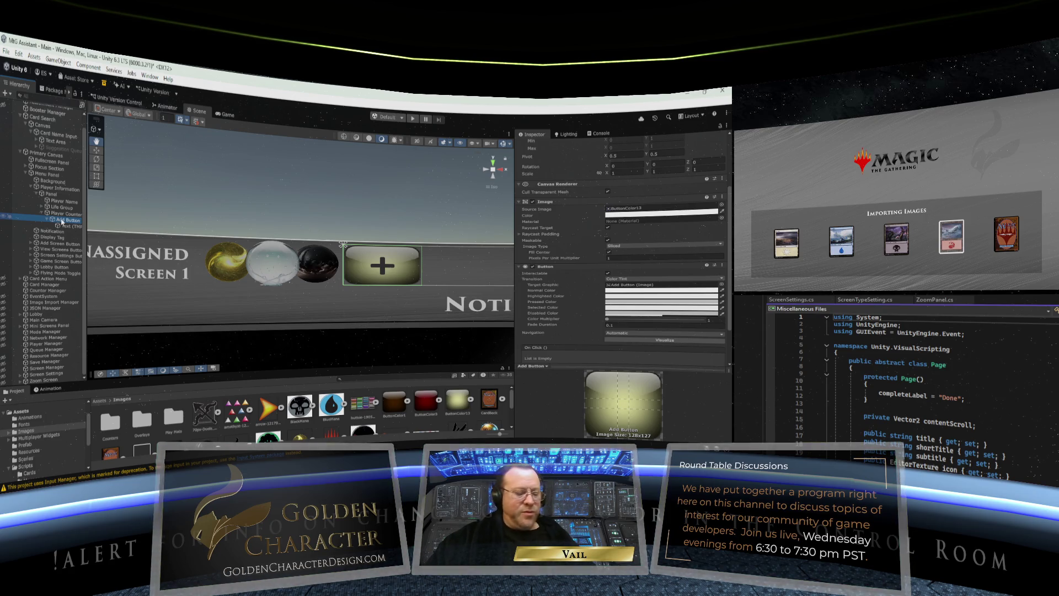
key("Delete")
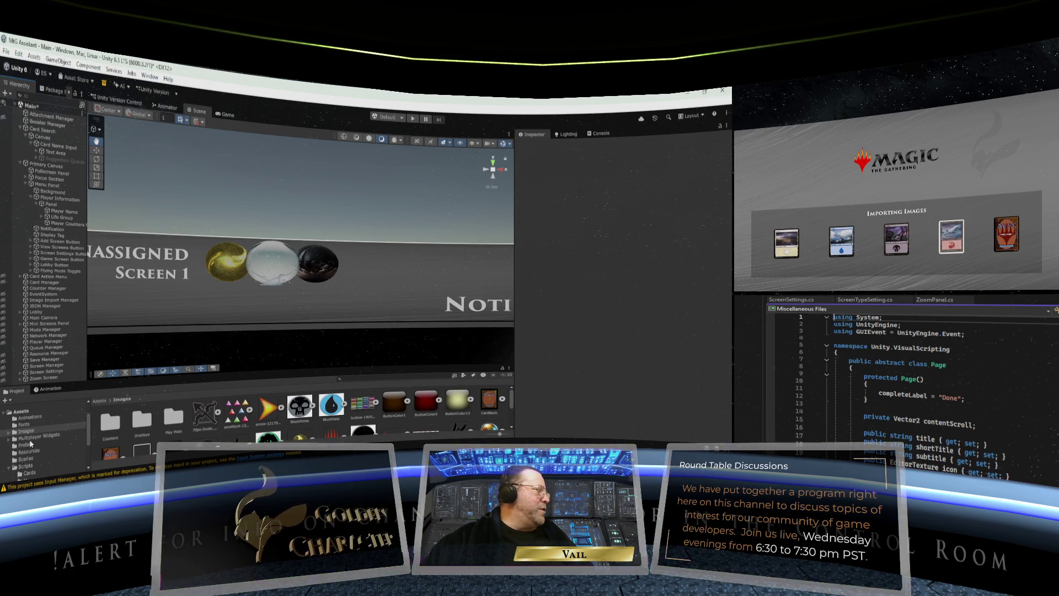
Step: Add a Counter prefab from the Prefab folder under Player Counters
scroll(29, 440, "down", 3)
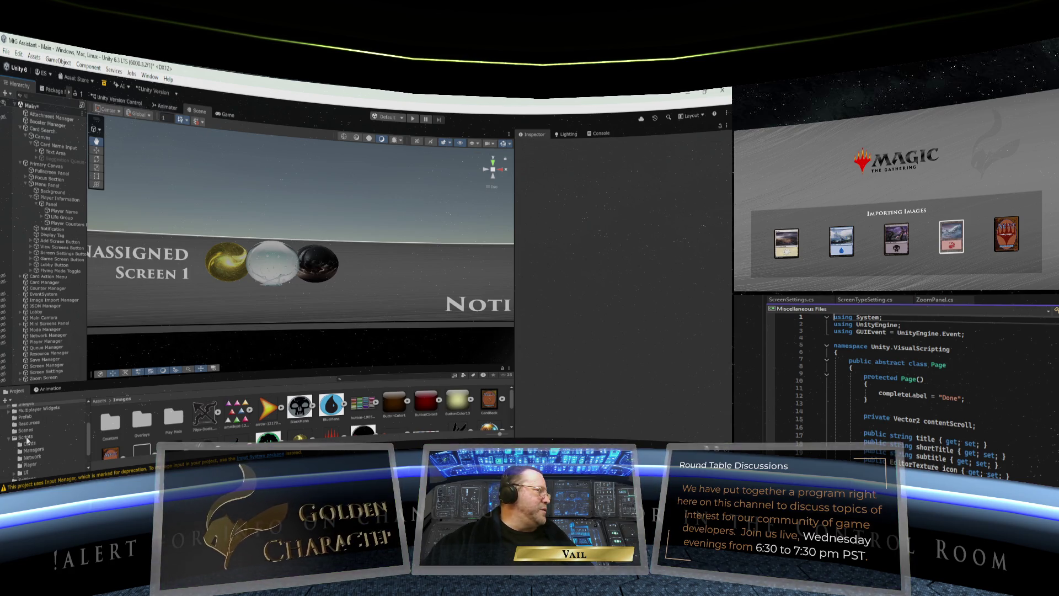
left_click(25, 418)
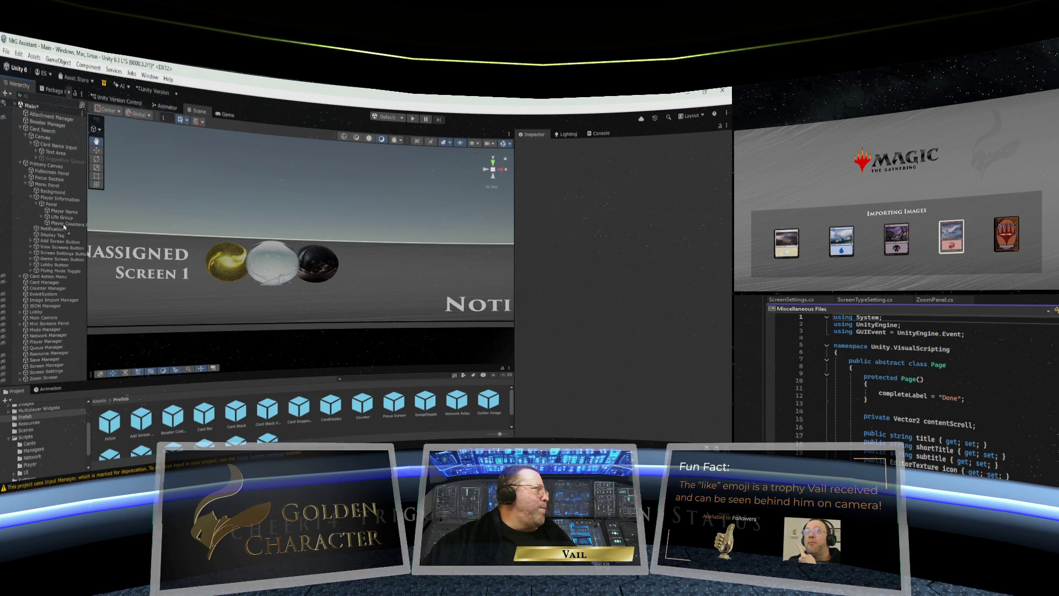
left_click_drag(64, 226, 65, 227)
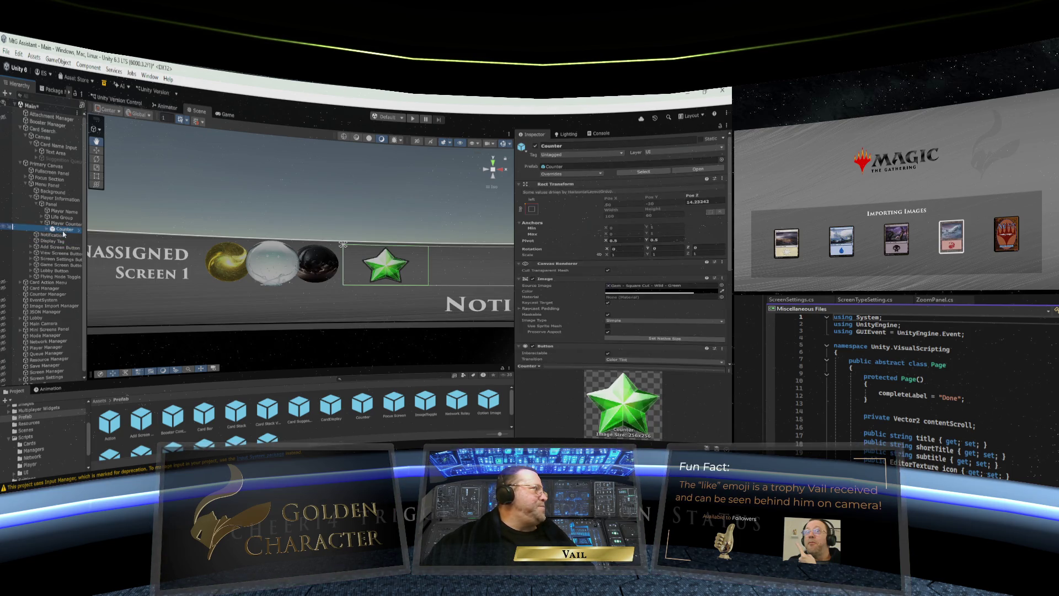
key("Right")
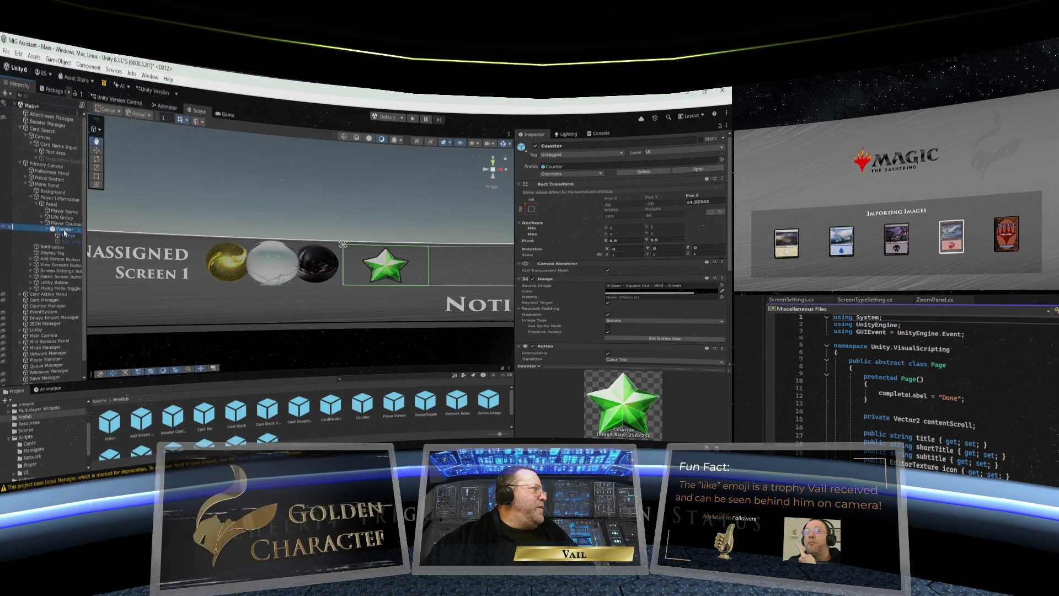
Step: Rename the new Counter to 'Add Counter' and select its inner Image
right_click(64, 229)
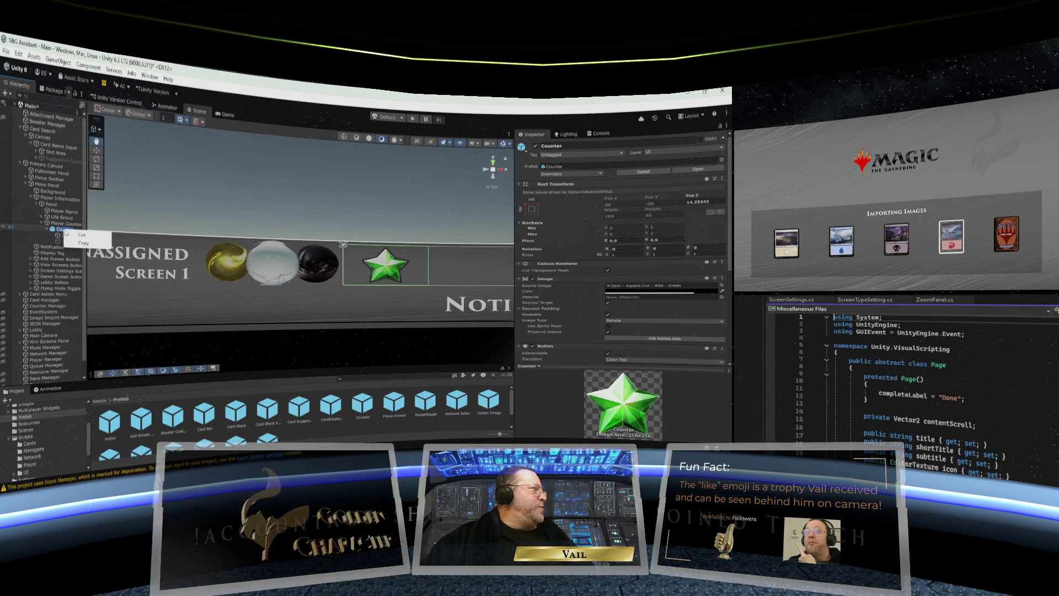
left_click(76, 230)
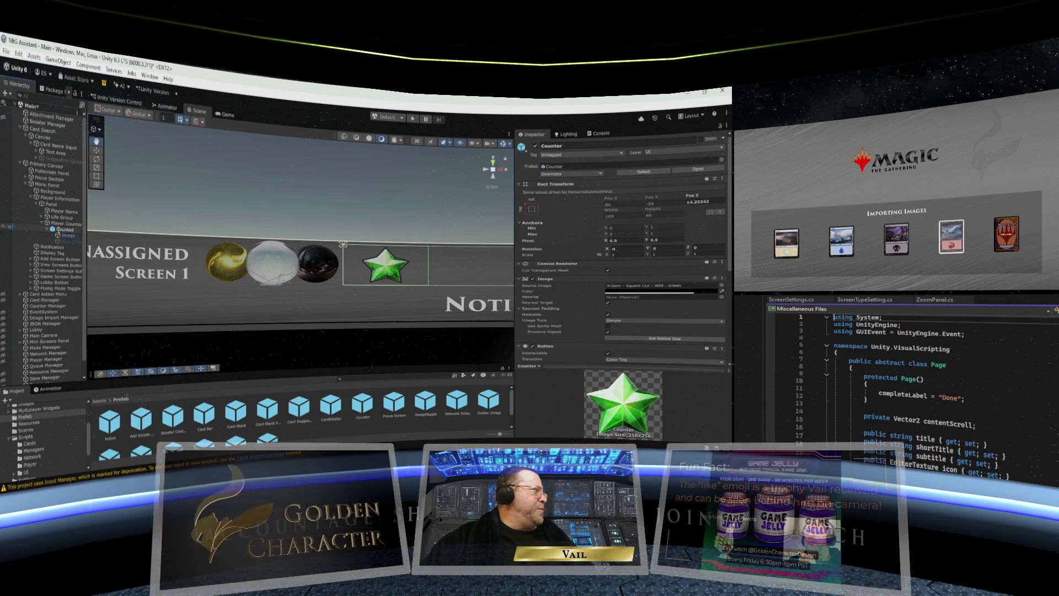
type("Add")
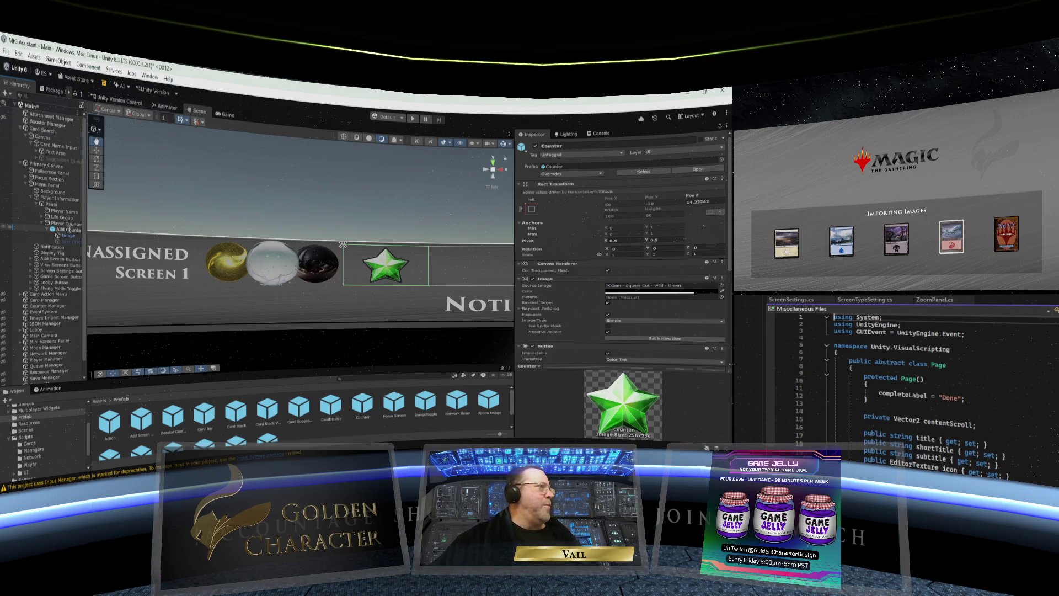
scroll(571, 255, "down", 3)
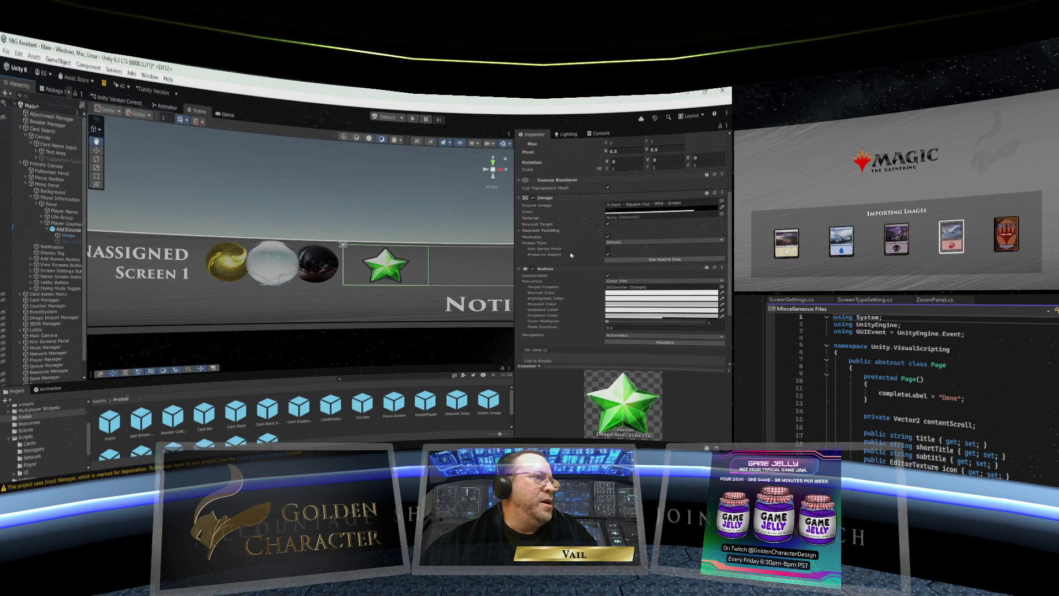
scroll(568, 271, "down", 2)
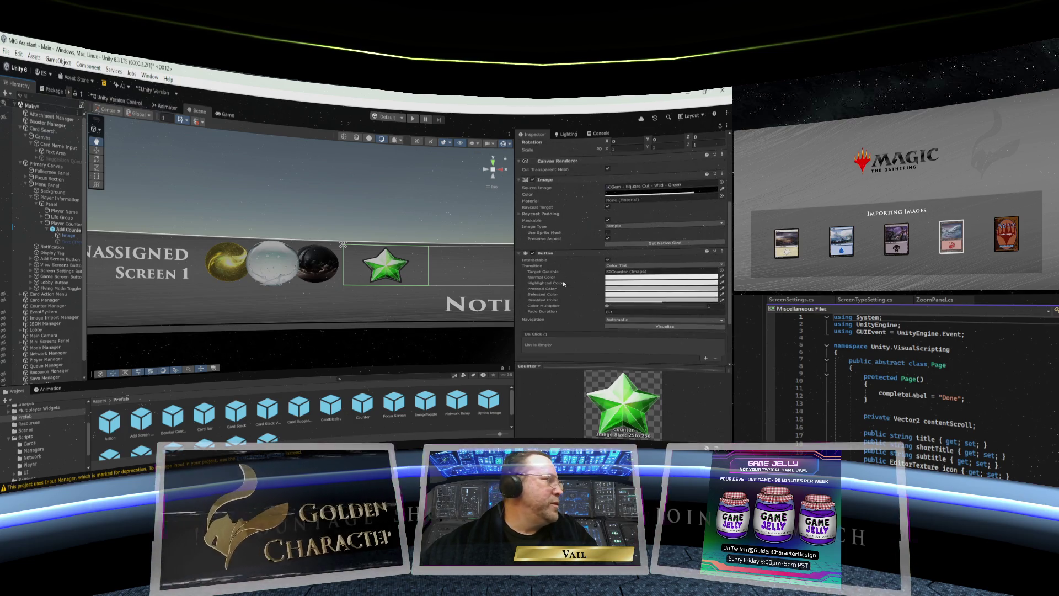
scroll(564, 284, "up", 3)
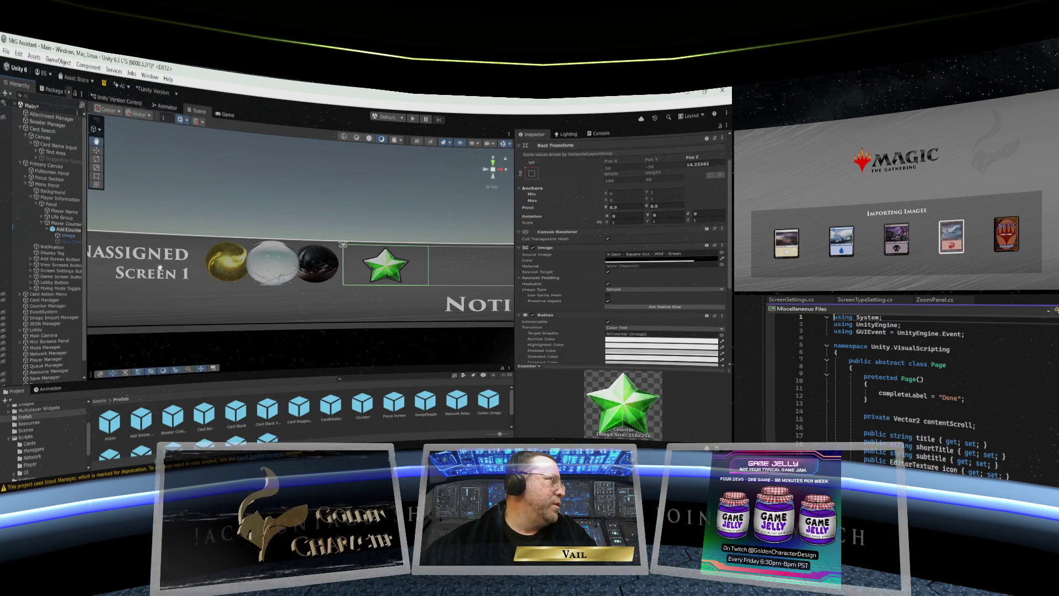
left_click(67, 236)
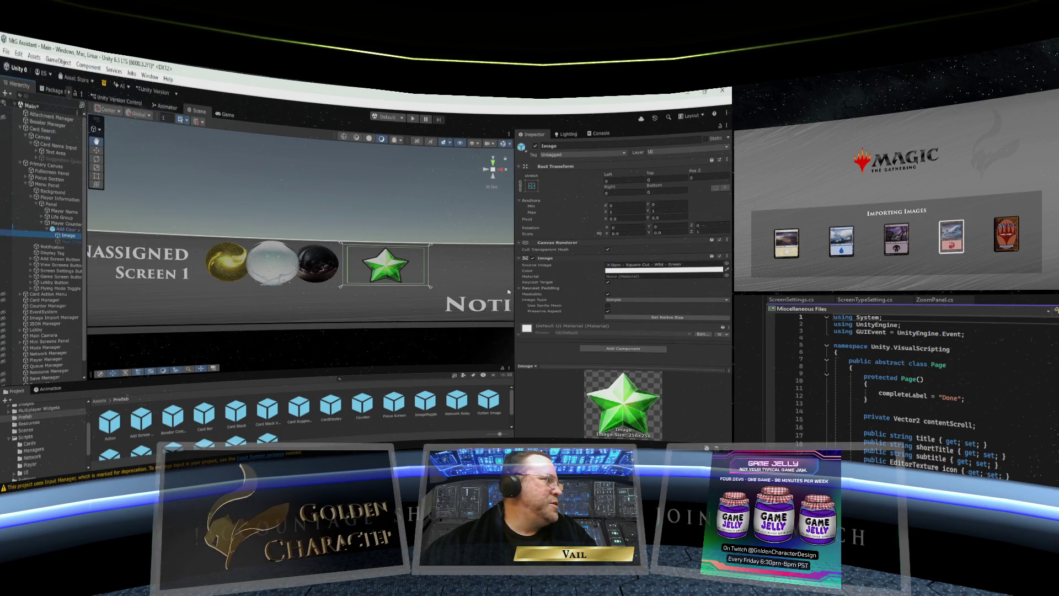
Step: Give the Add Counter's Image the ButtonColor13 sprite from the Images folder, drawn sliced
scroll(28, 426, "up", 3)
scroll(28, 426, "down", 3)
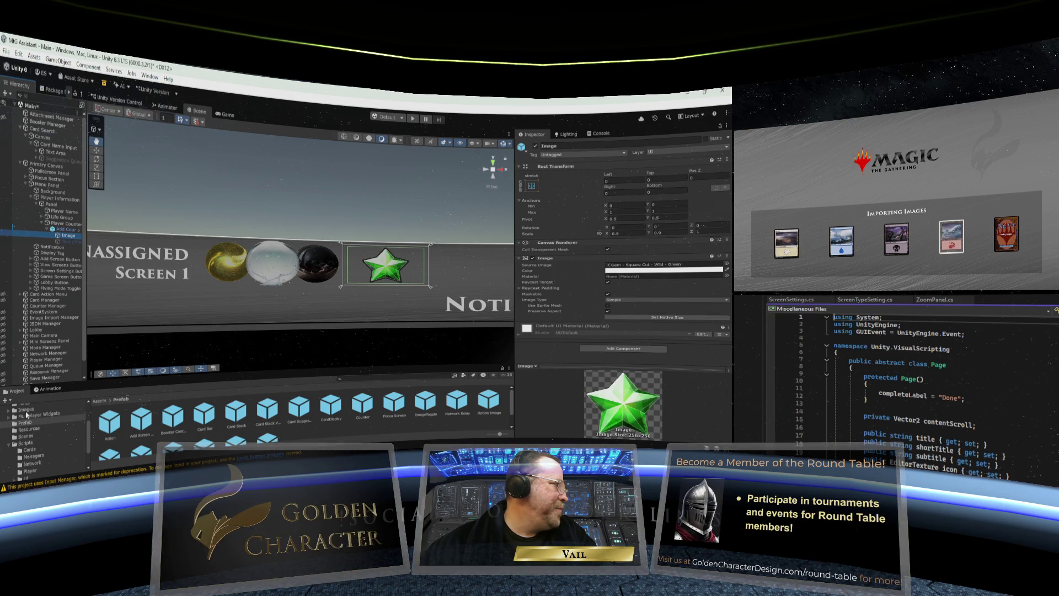
left_click(26, 411)
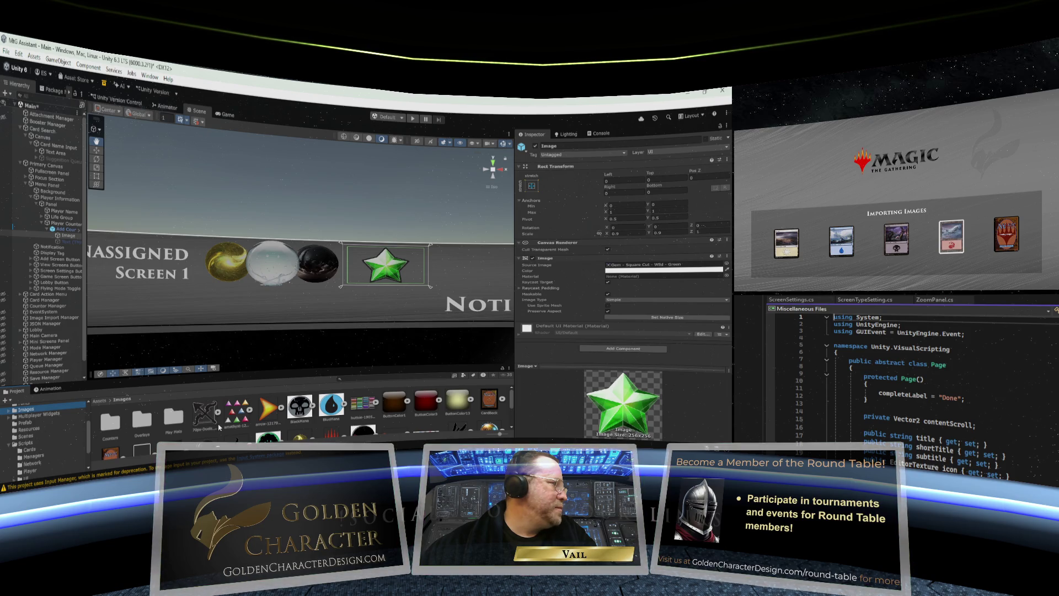
left_click_drag(453, 401, 629, 267)
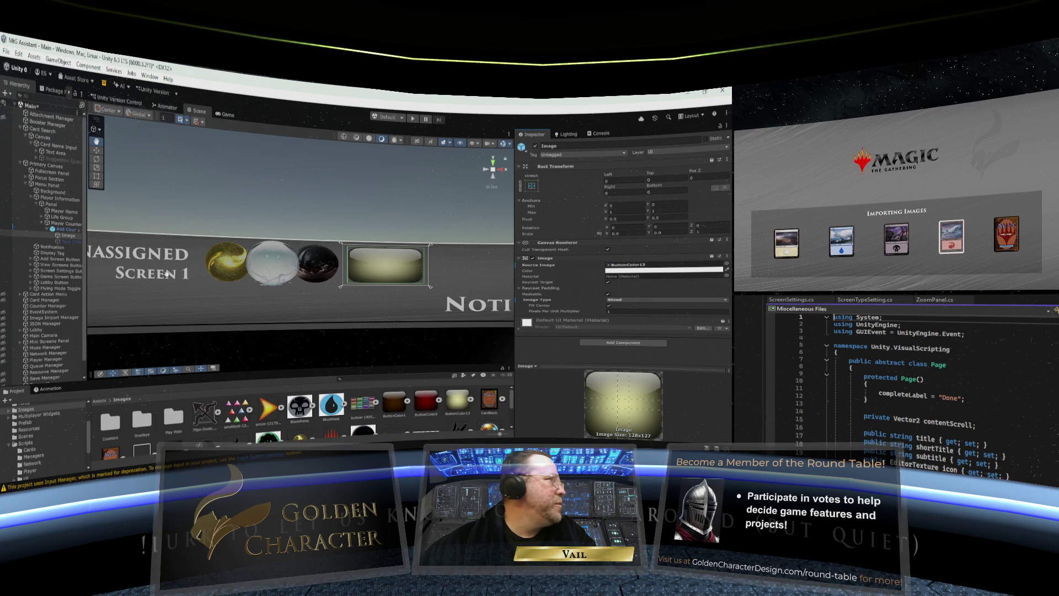
left_click(64, 229)
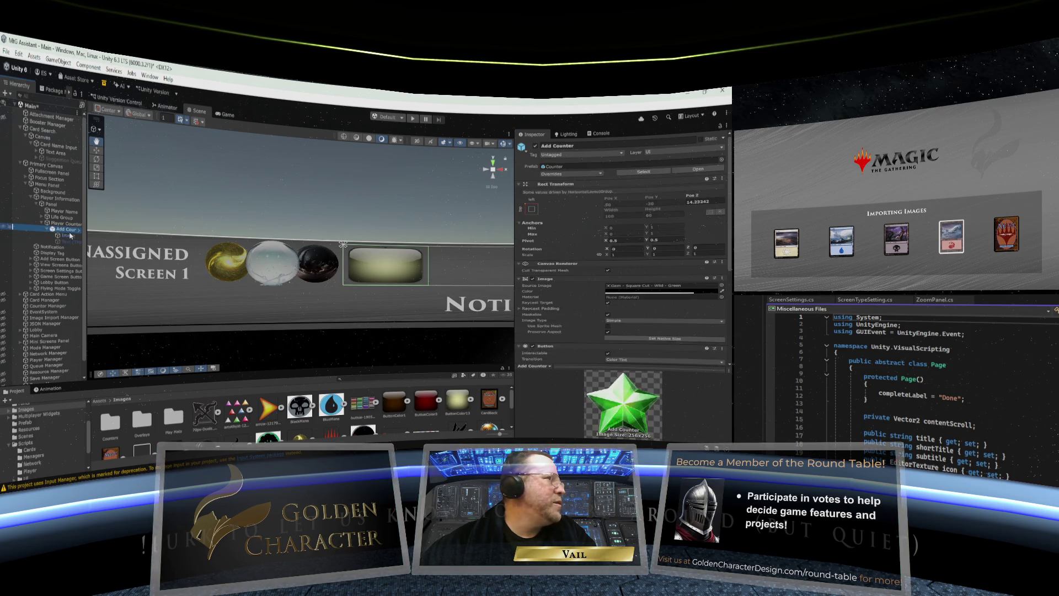
scroll(574, 291, "down", 3)
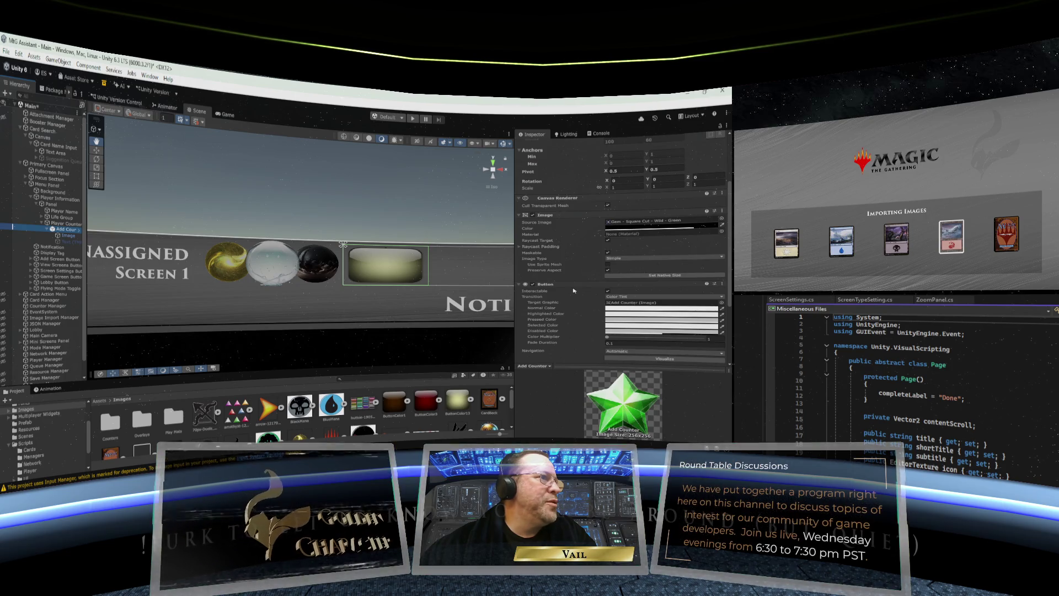
scroll(574, 291, "up", 2)
scroll(574, 291, "up", 2)
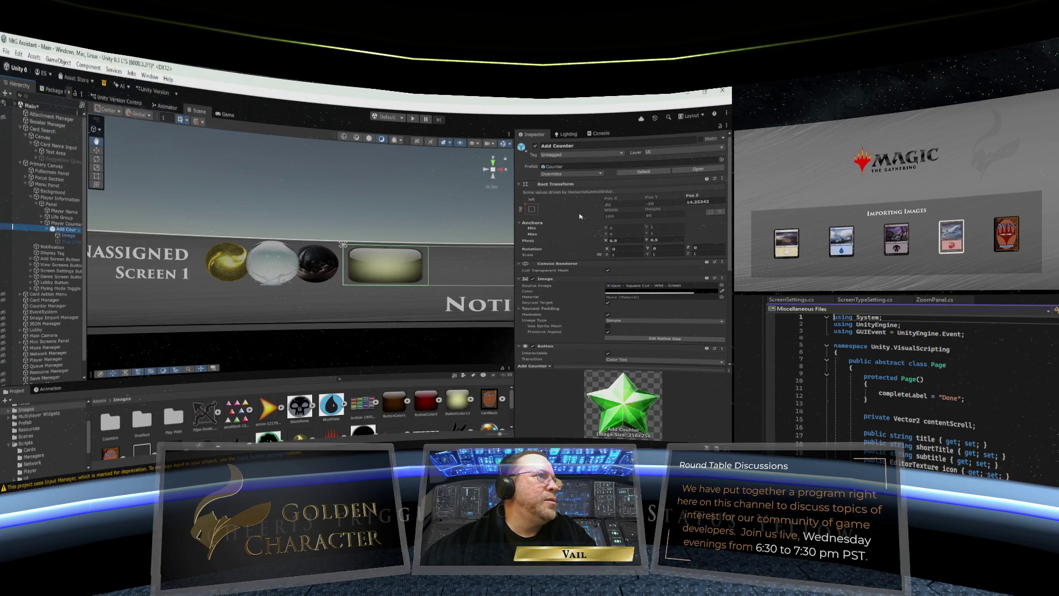
Step: Set Add Counter's Pos Z to 0 and select its Text (TMP) child
left_click(697, 201)
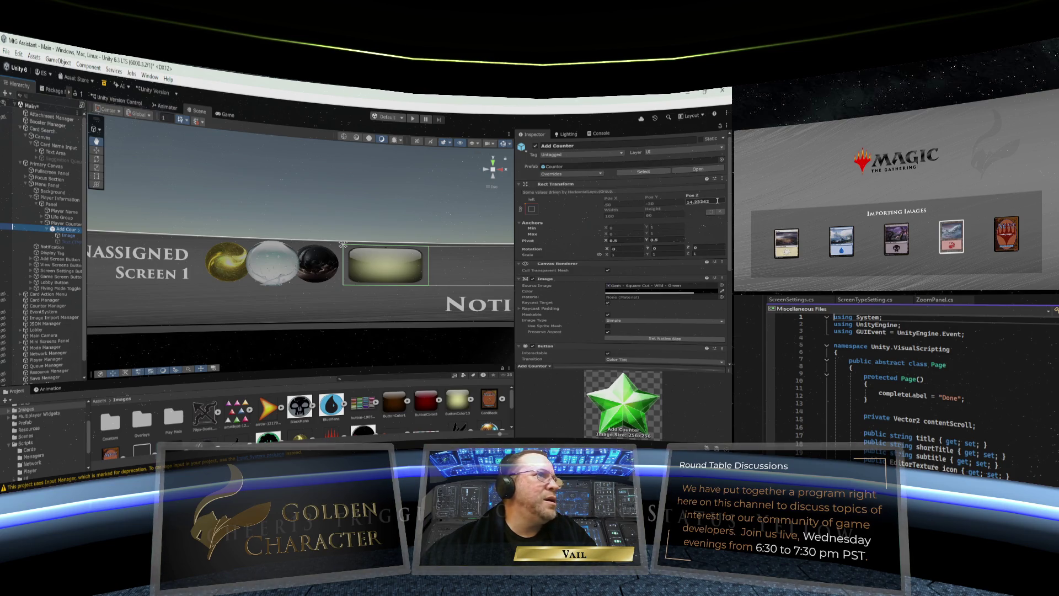
type("0")
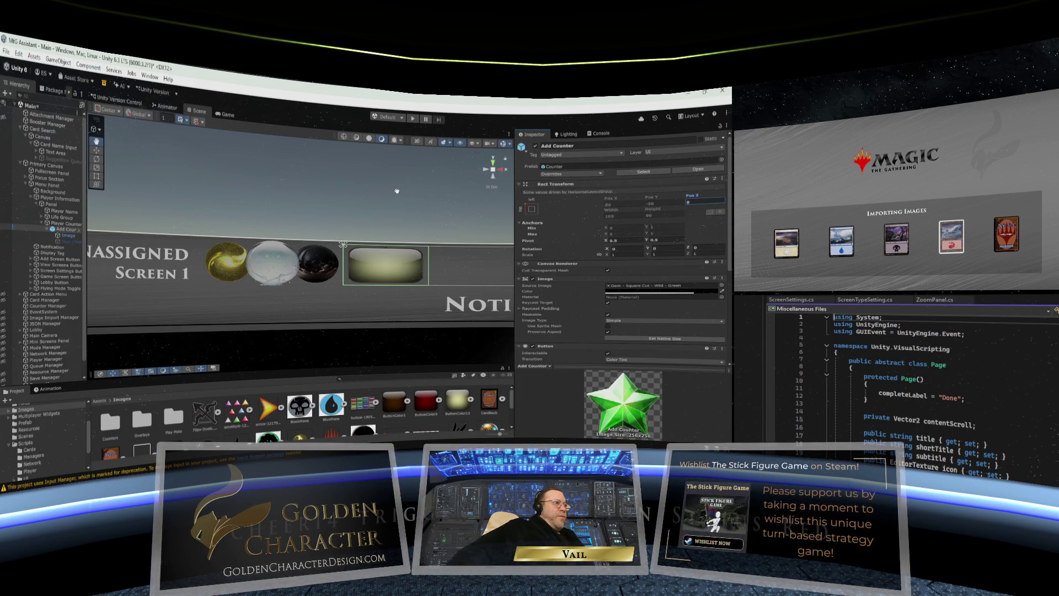
left_click(69, 241)
left_click(523, 281)
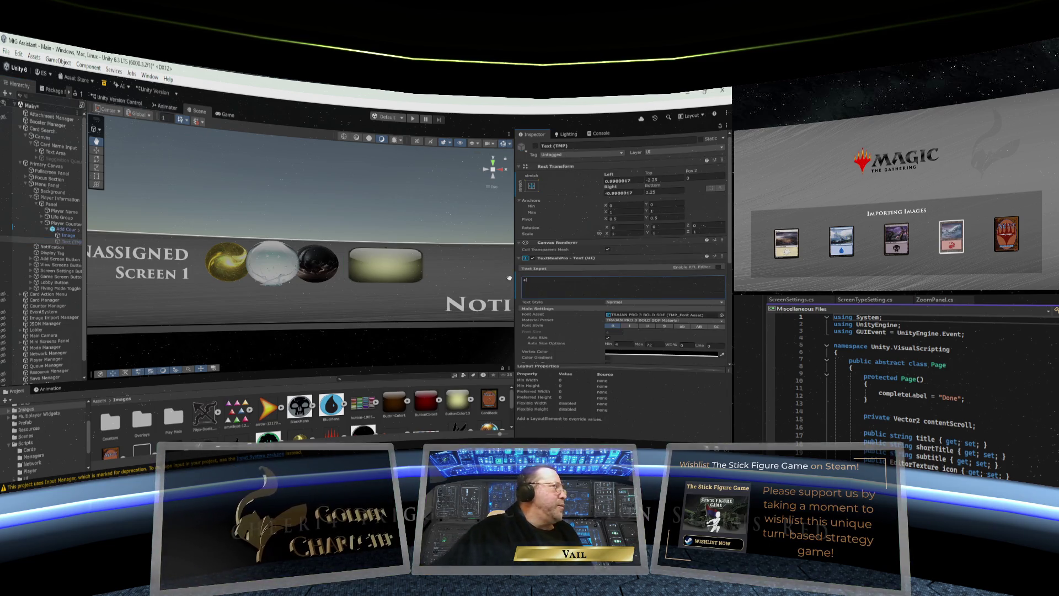
Step: Enable the Add Counter's plus-sign Text (TMP) object
left_click(535, 147)
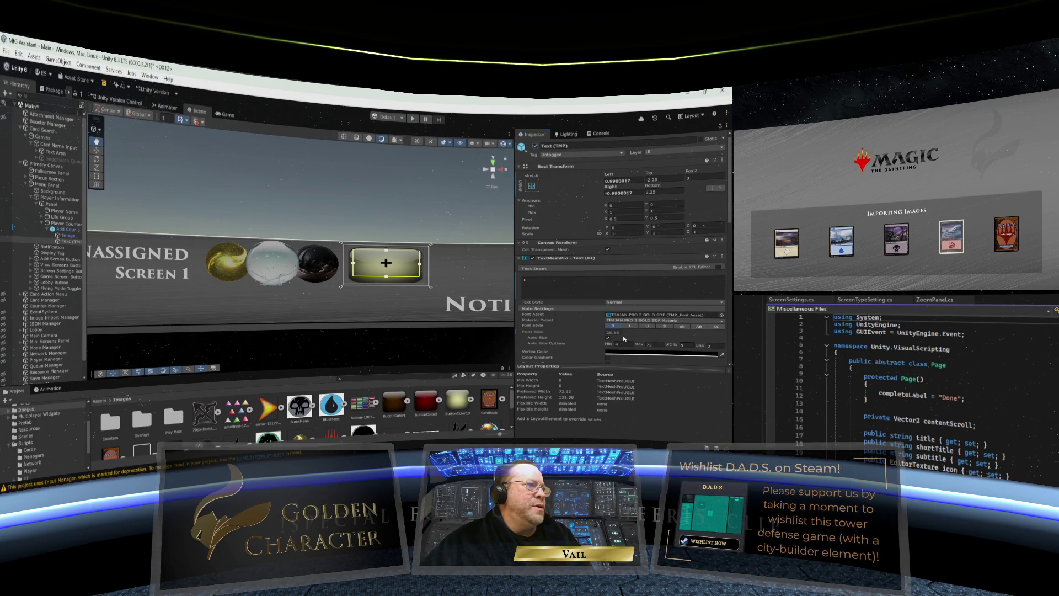
scroll(618, 341, "down", 3)
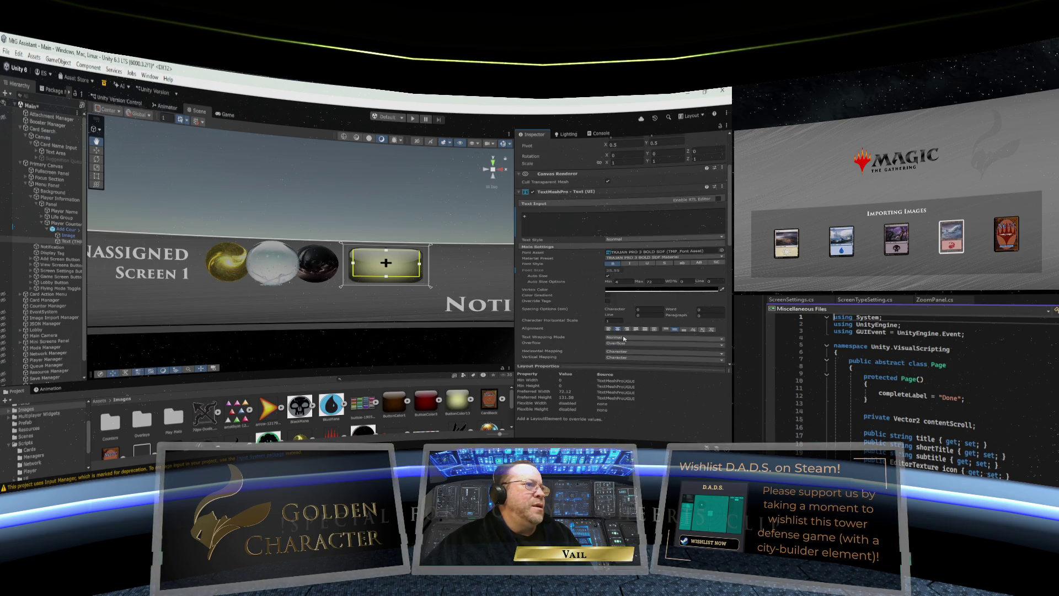
scroll(592, 288, "down", 4)
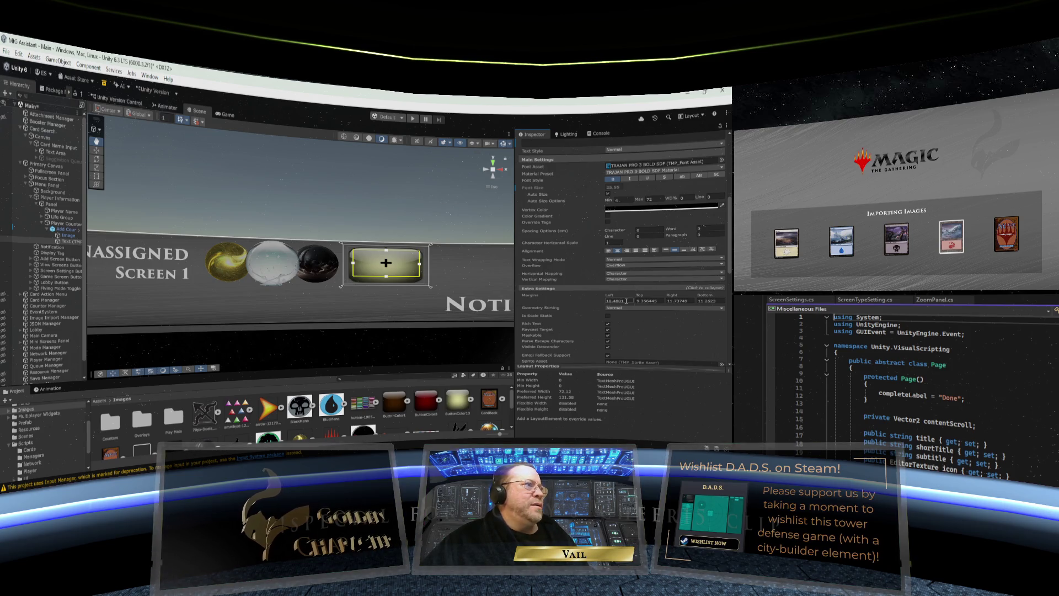
Step: Set the text's Left, Top, Right and Bottom margins all to 0
left_click(628, 302)
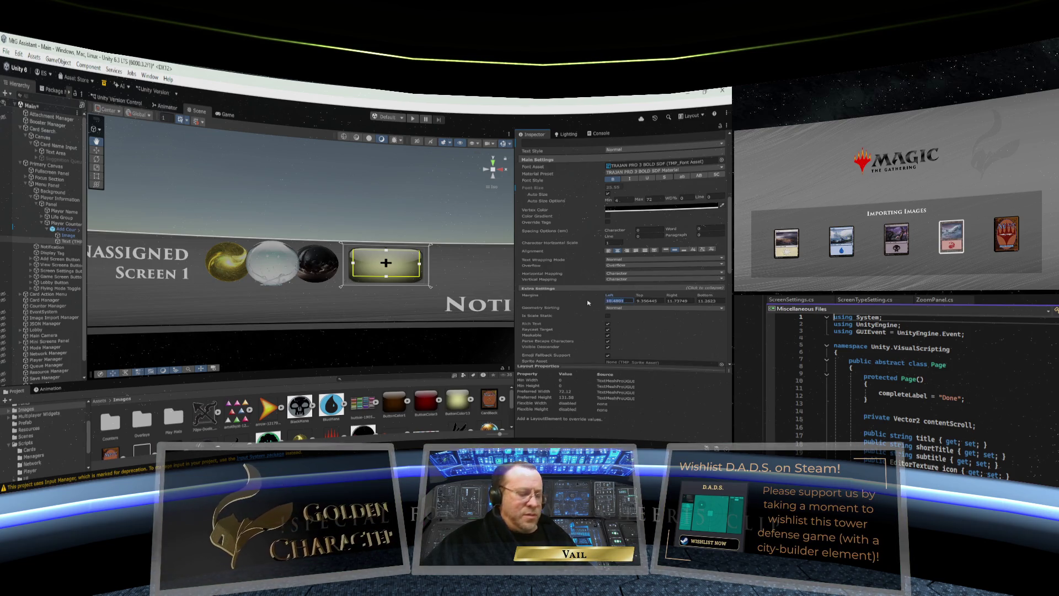
type("0")
left_click(651, 301)
type("0")
left_click(680, 301)
type("0")
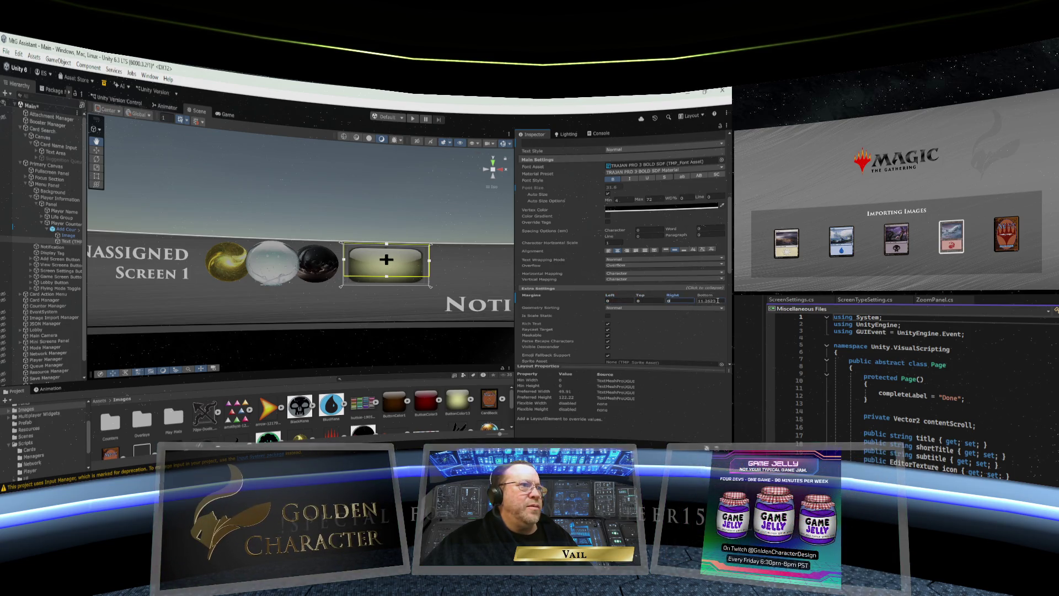
left_click(718, 301)
type("0")
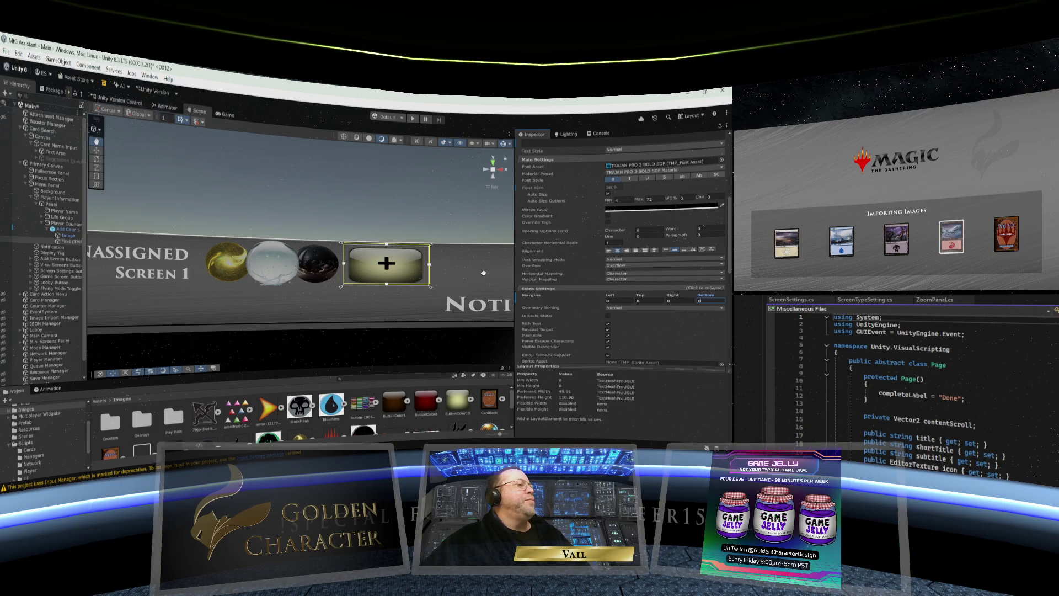
left_click(410, 221)
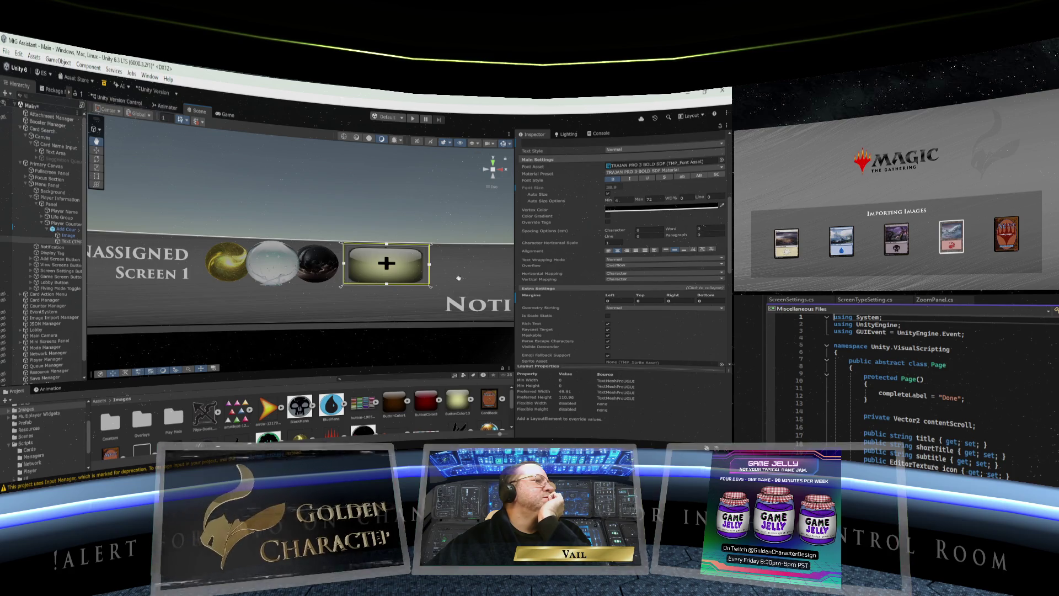
scroll(584, 295, "up", 6)
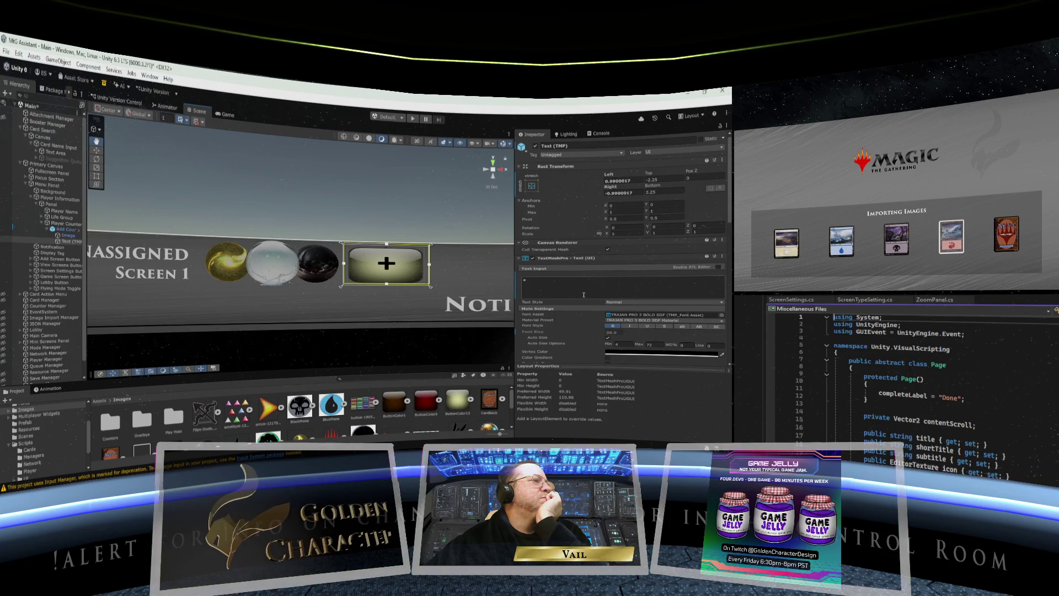
Step: Zero the text's Left, Right and Bottom offsets and reset its Rect Transform
left_click(622, 180)
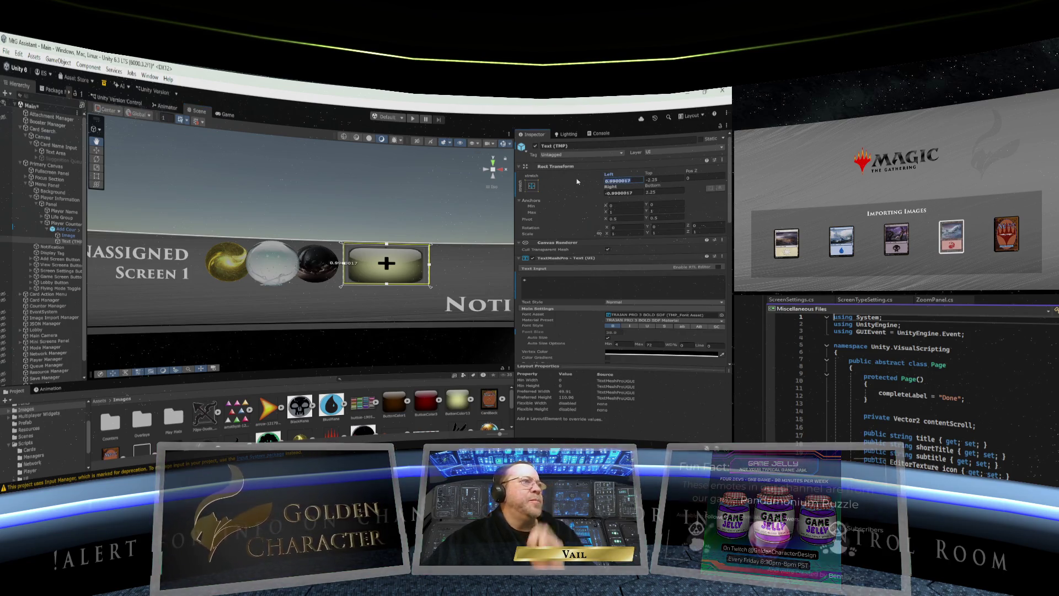
type("0")
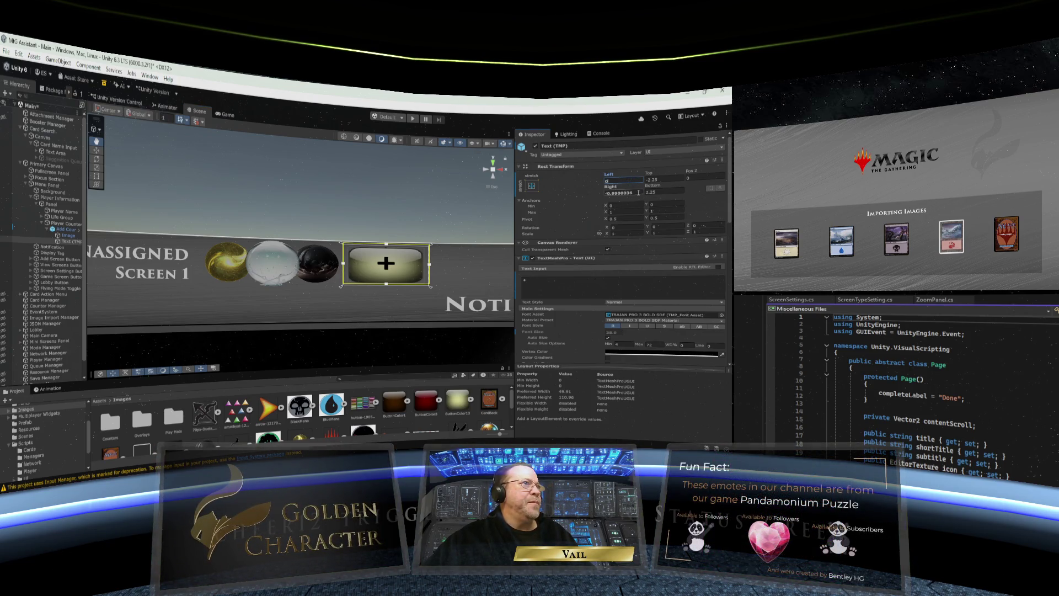
left_click(639, 192)
type("0")
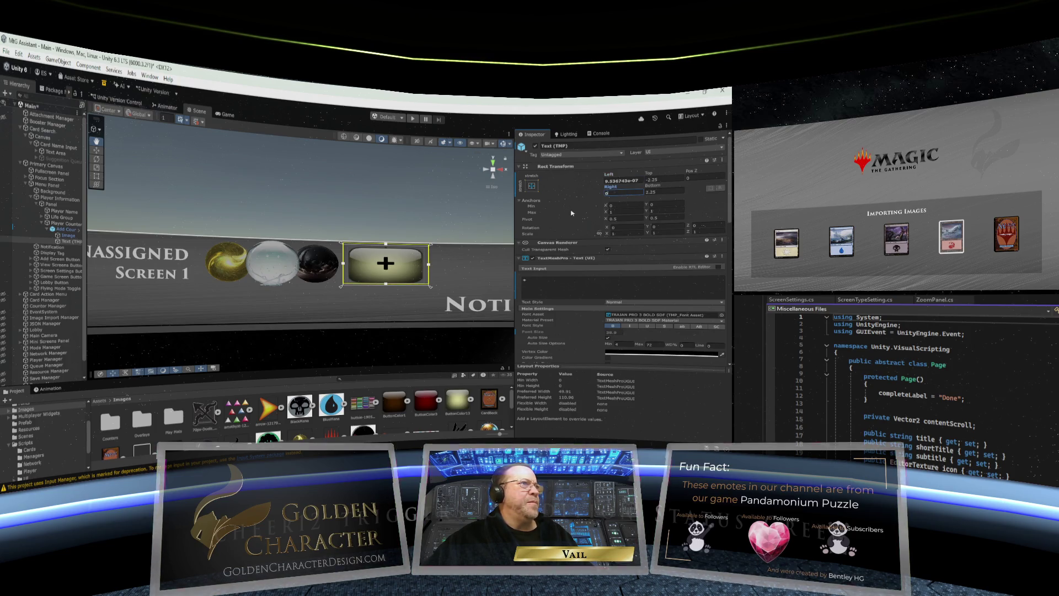
left_click(662, 192)
type("0")
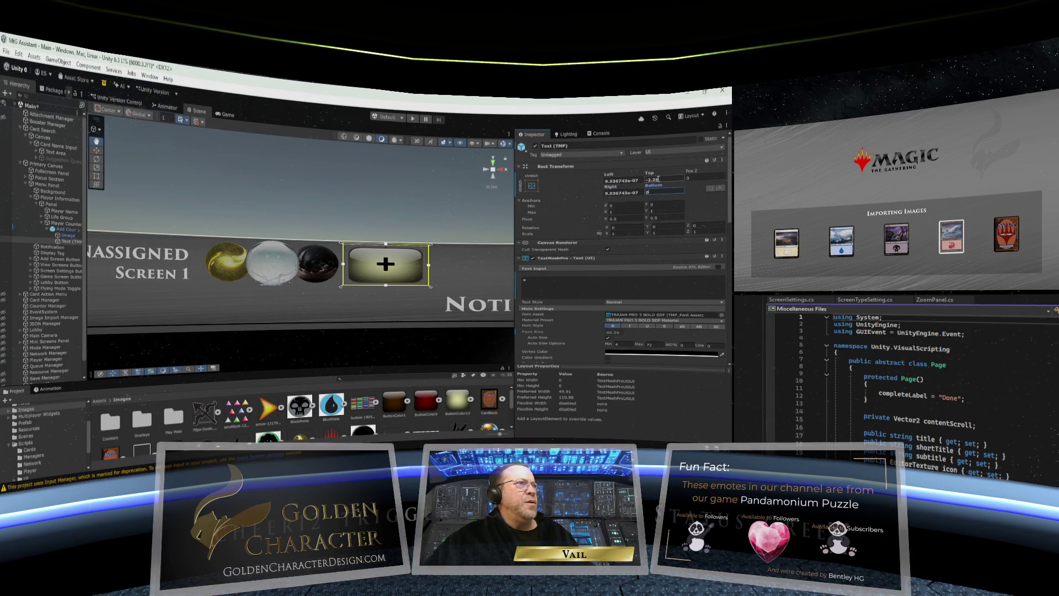
left_click(722, 162)
left_click(694, 171)
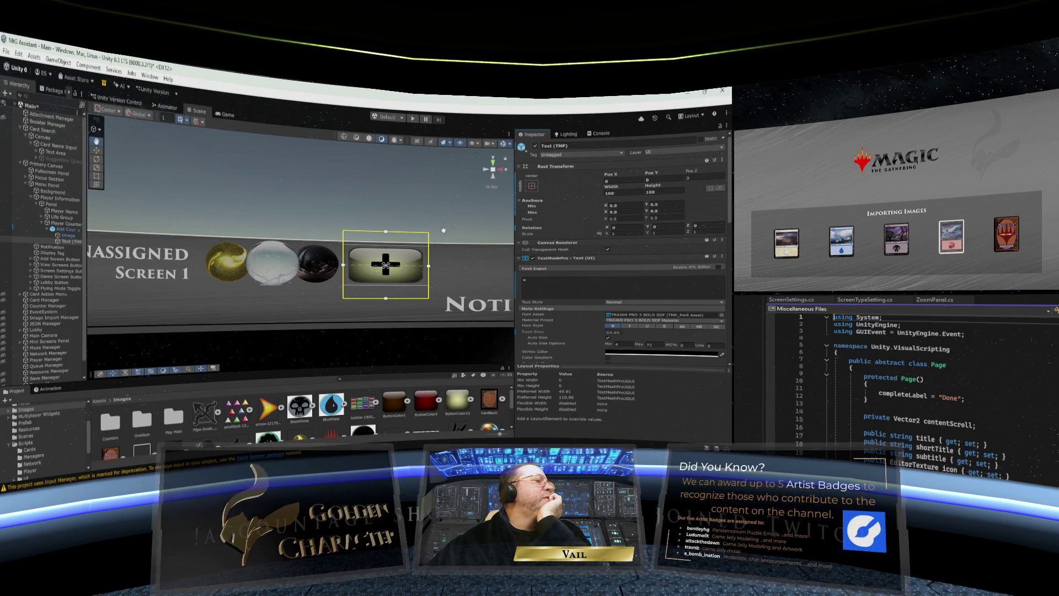
Step: Alt-apply the stretch-stretch anchor preset so the plus sign fills the button
scroll(443, 229, "down", 1)
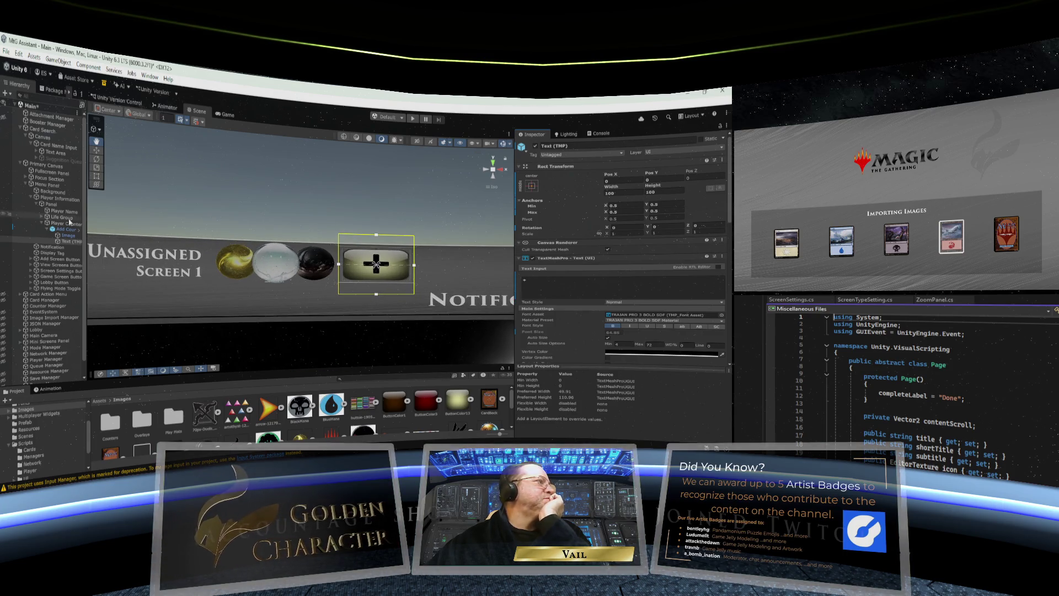
left_click(532, 185)
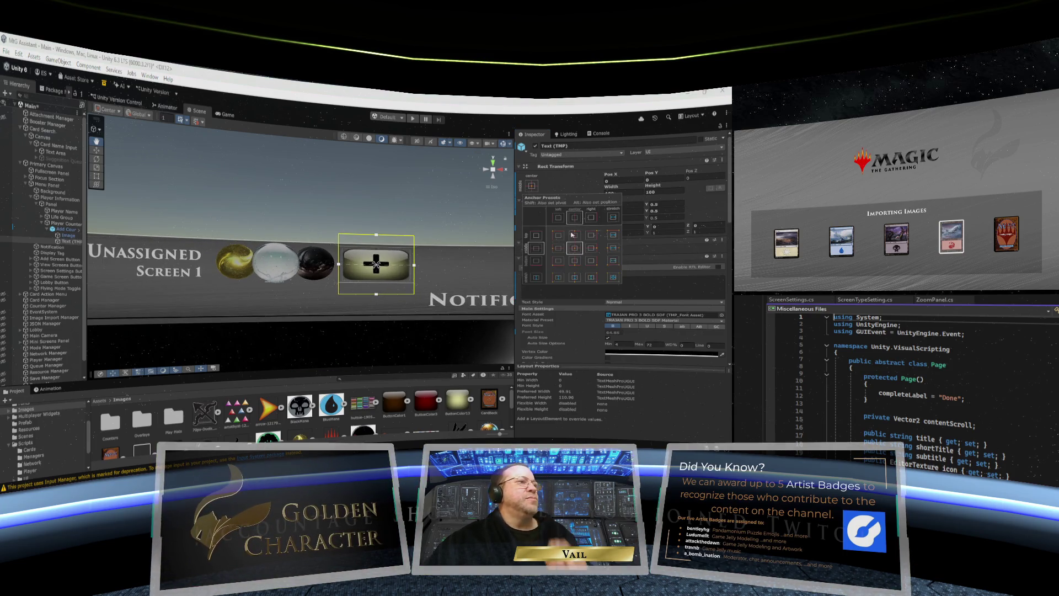
key("alt")
left_click(612, 277, "alt")
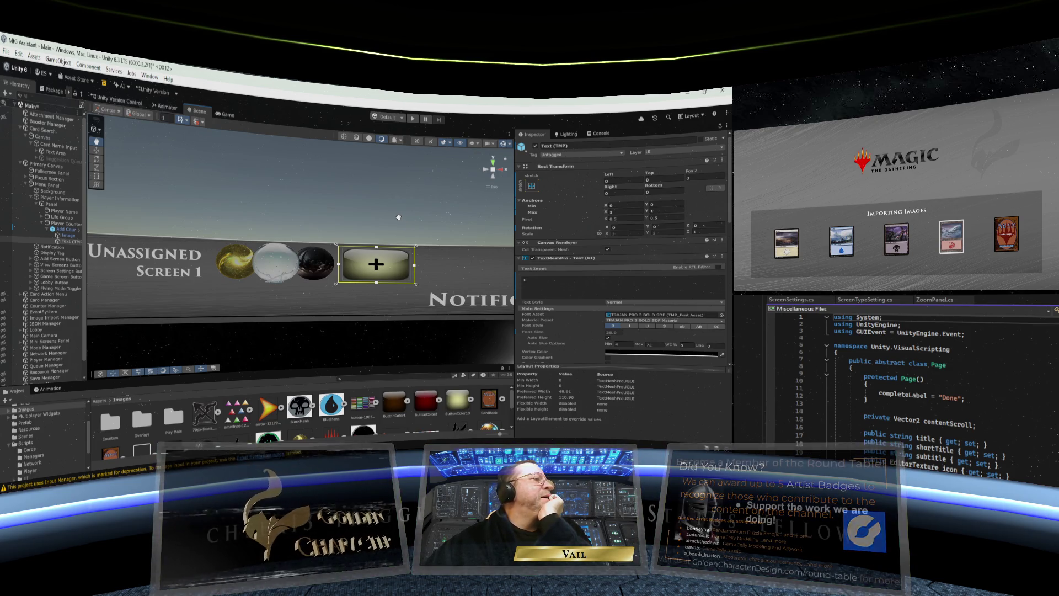
scroll(380, 222, "down", 2)
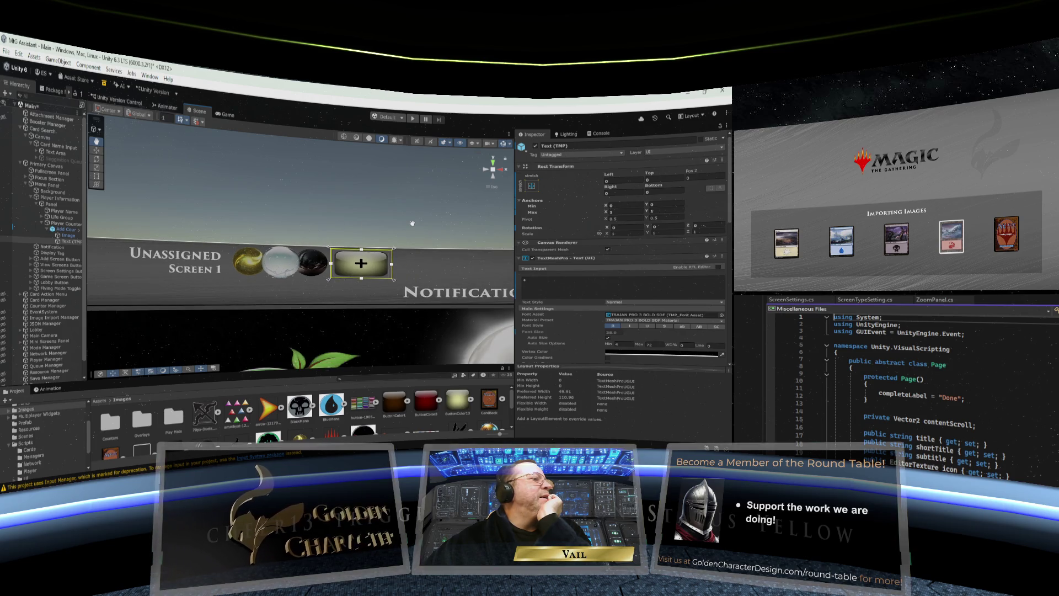
scroll(576, 283, "down", 5)
scroll(576, 283, "down", 10)
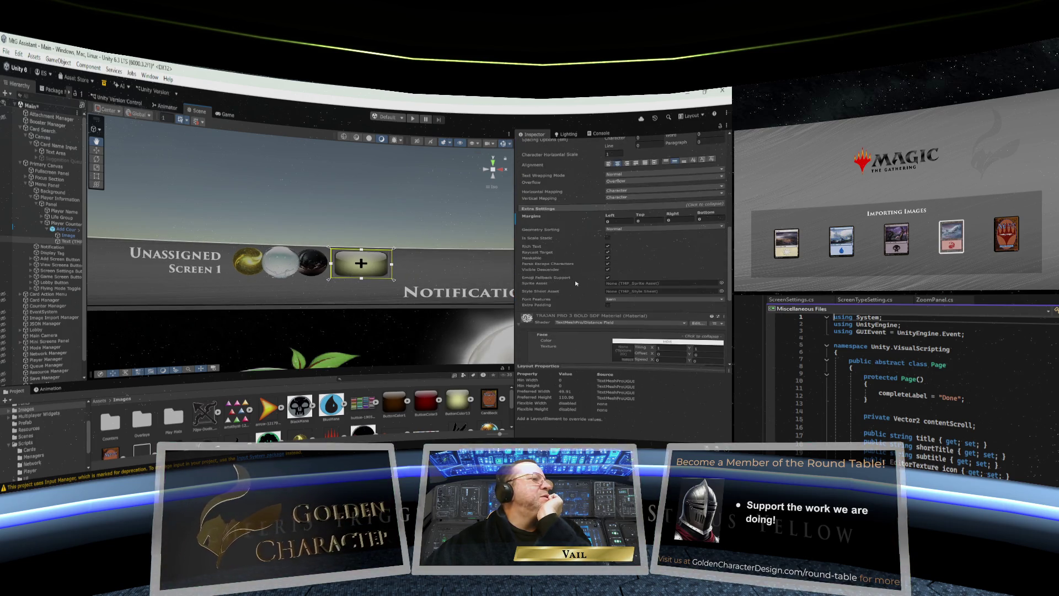
scroll(576, 283, "up", 10)
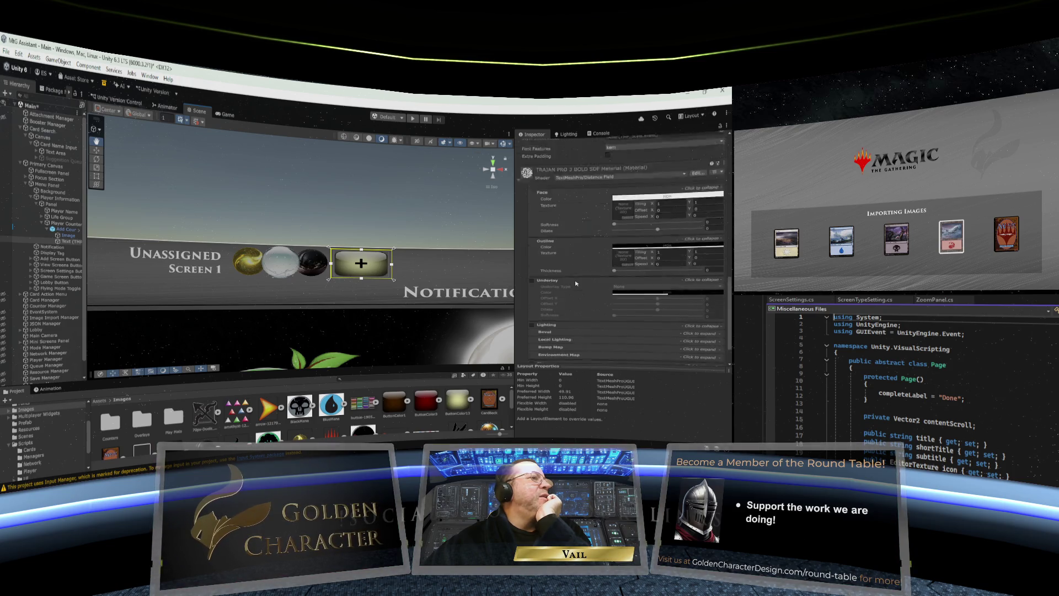
scroll(576, 283, "up", 3)
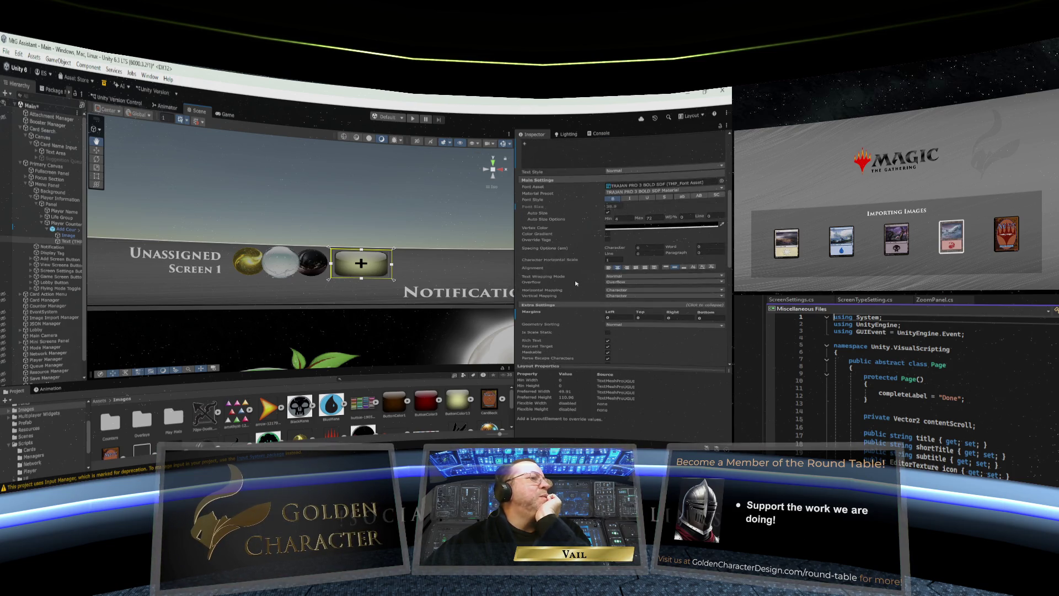
scroll(576, 283, "up", 3)
scroll(575, 284, "down", 3)
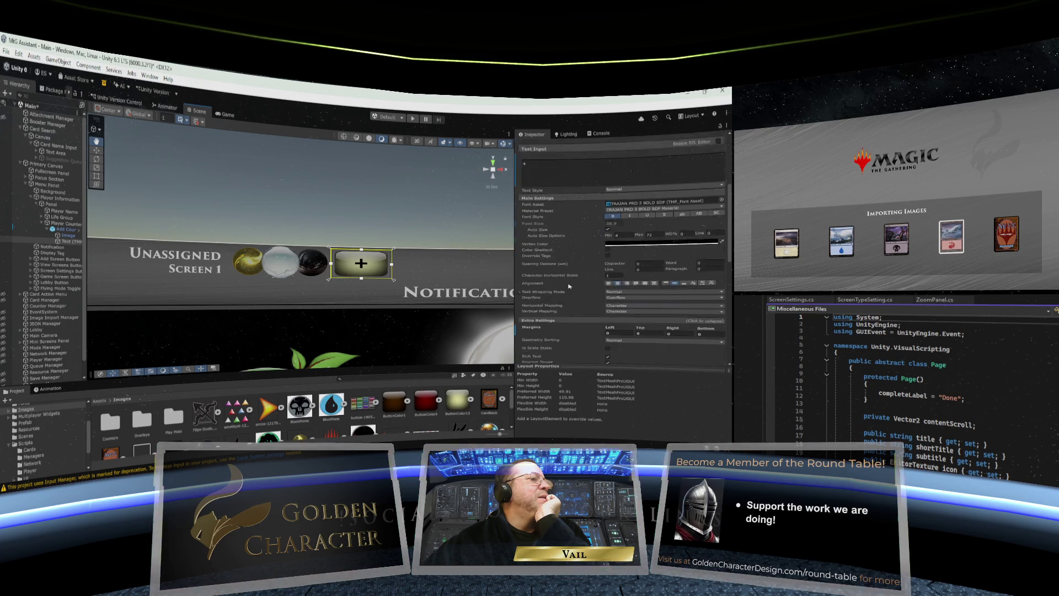
scroll(569, 285, "down", 7)
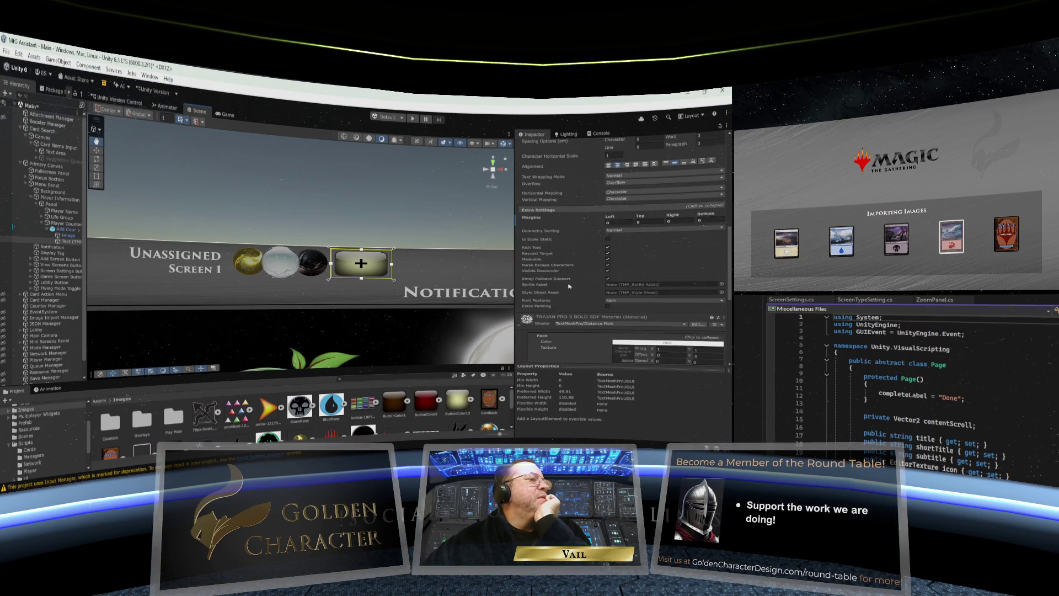
scroll(569, 286, "down", 4)
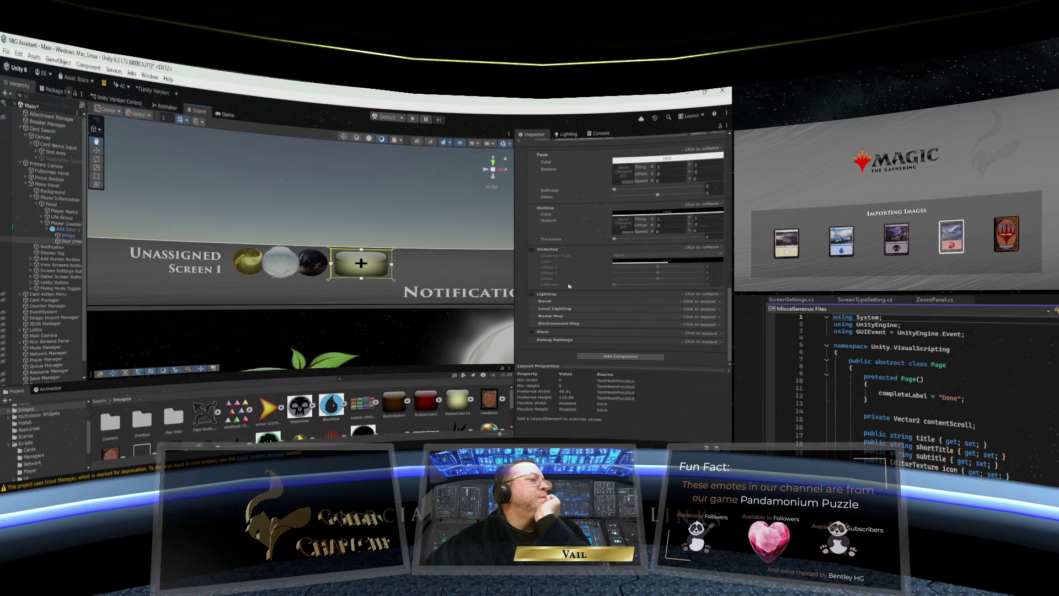
scroll(569, 285, "up", 10)
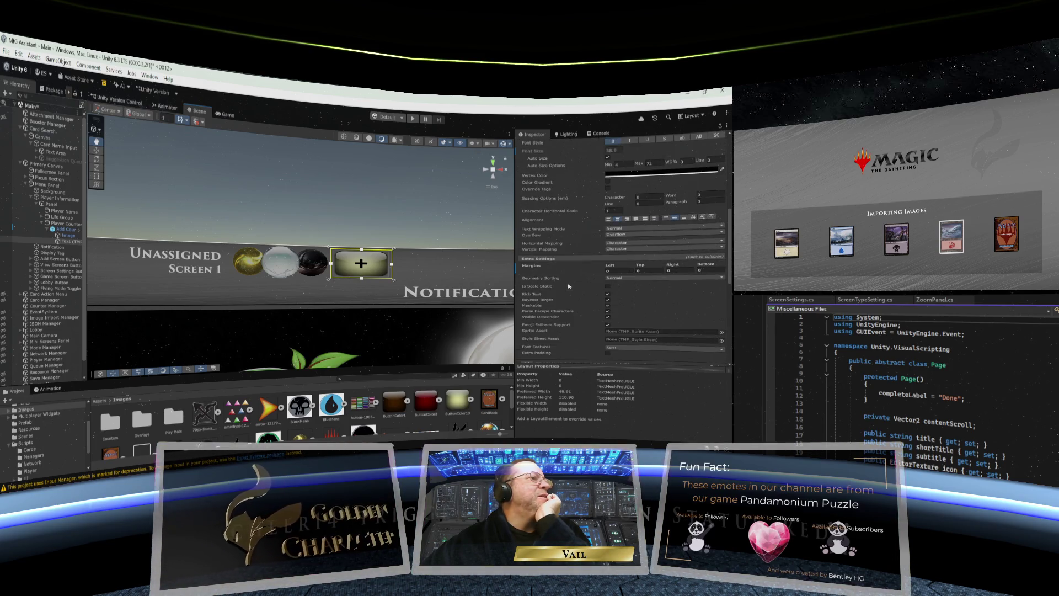
scroll(568, 286, "up", 3)
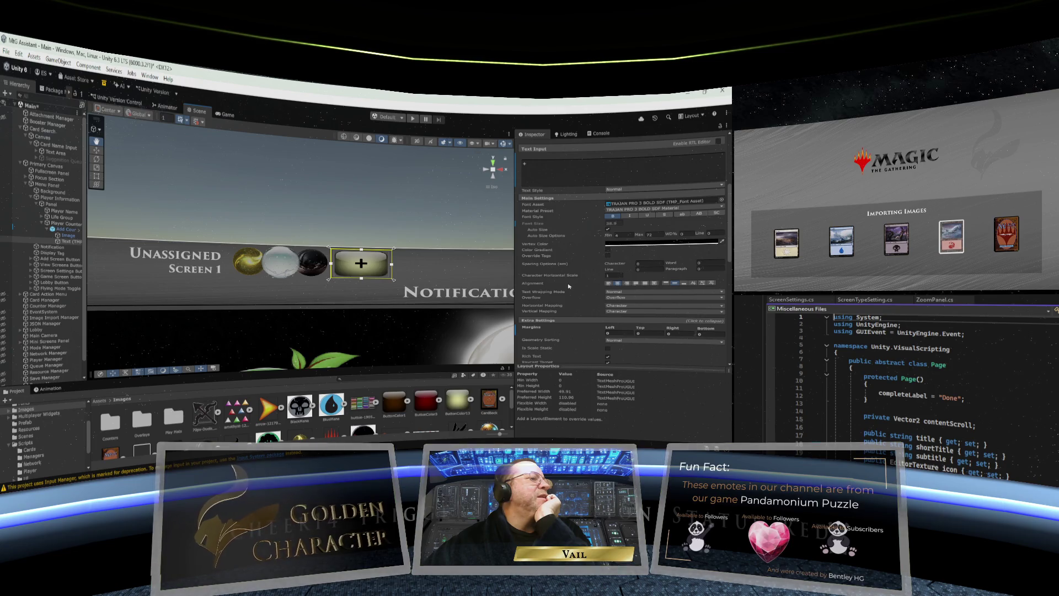
scroll(569, 286, "up", 5)
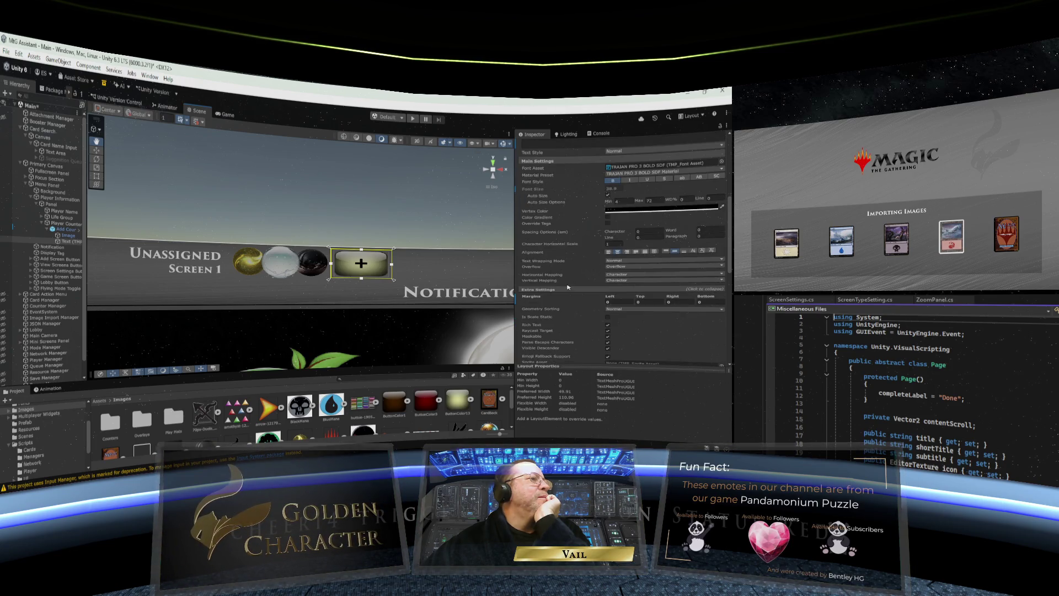
left_click(331, 249)
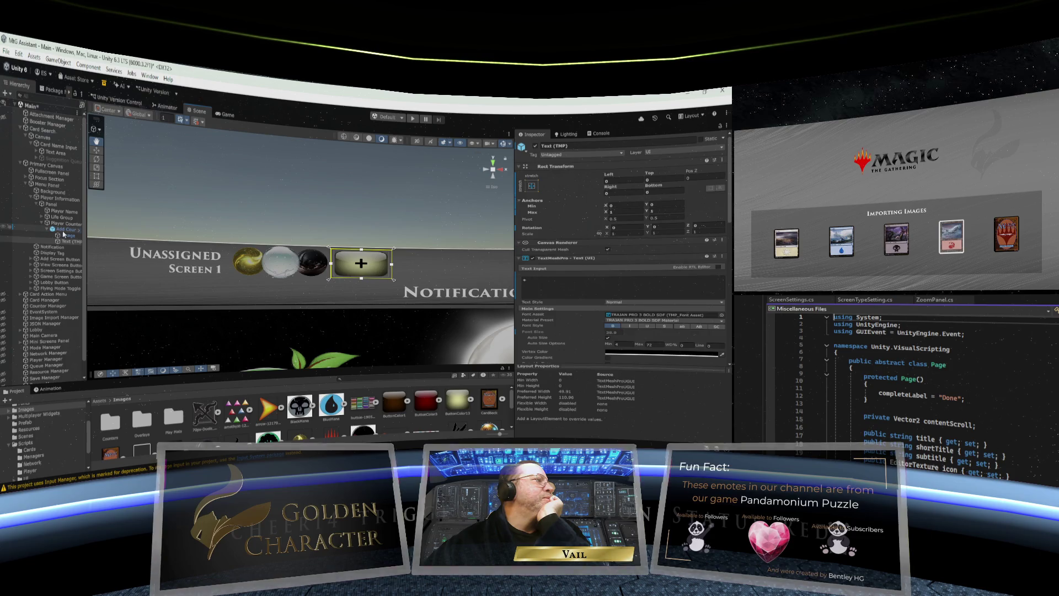
Step: Review the Add Counter's Inspector, then select the Player Counters Panel
scroll(568, 267, "down", 4)
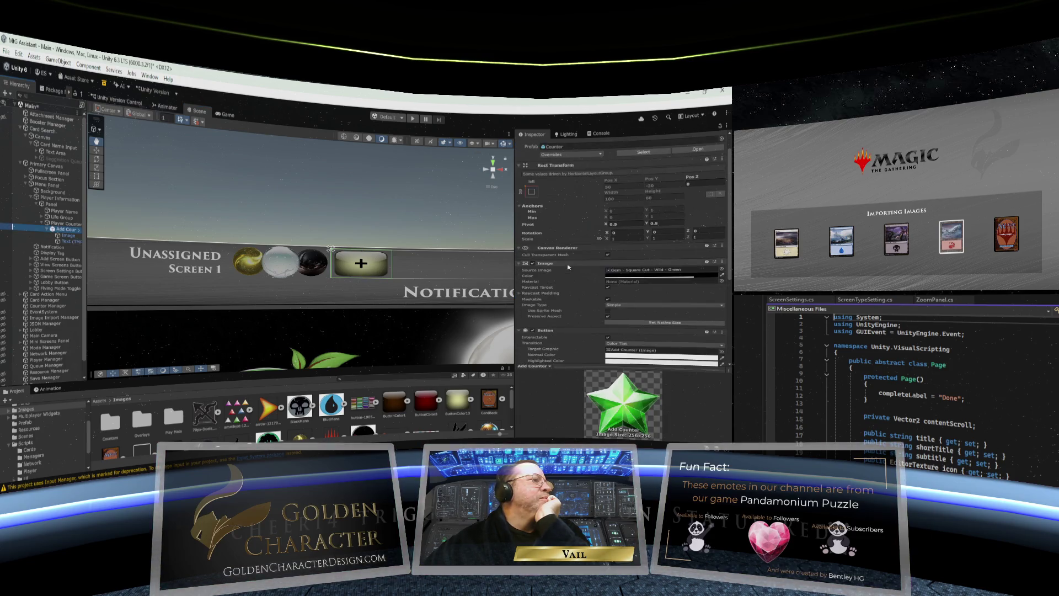
scroll(568, 267, "down", 2)
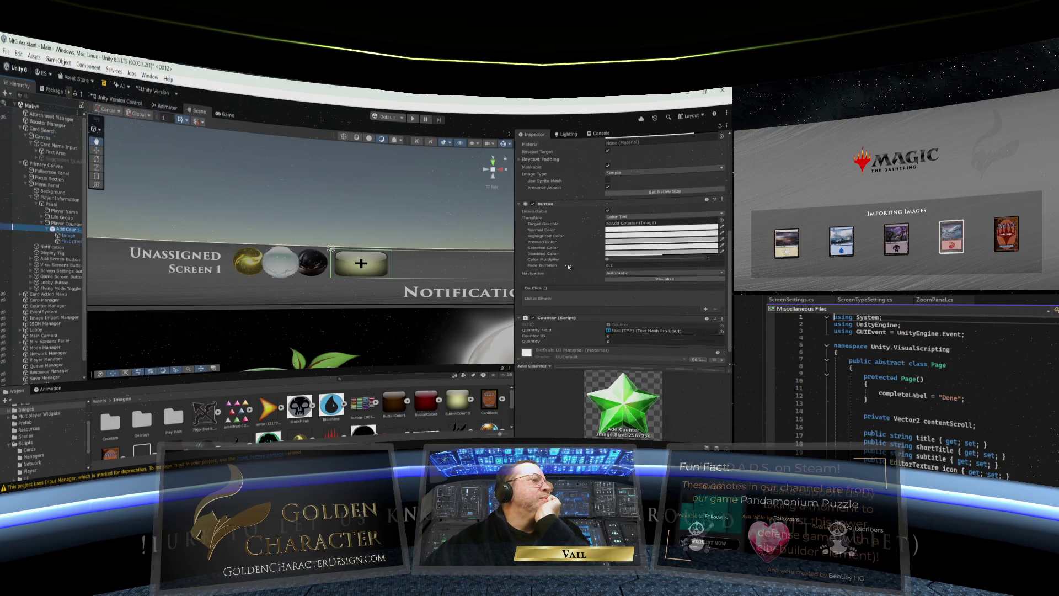
scroll(569, 267, "up", 3)
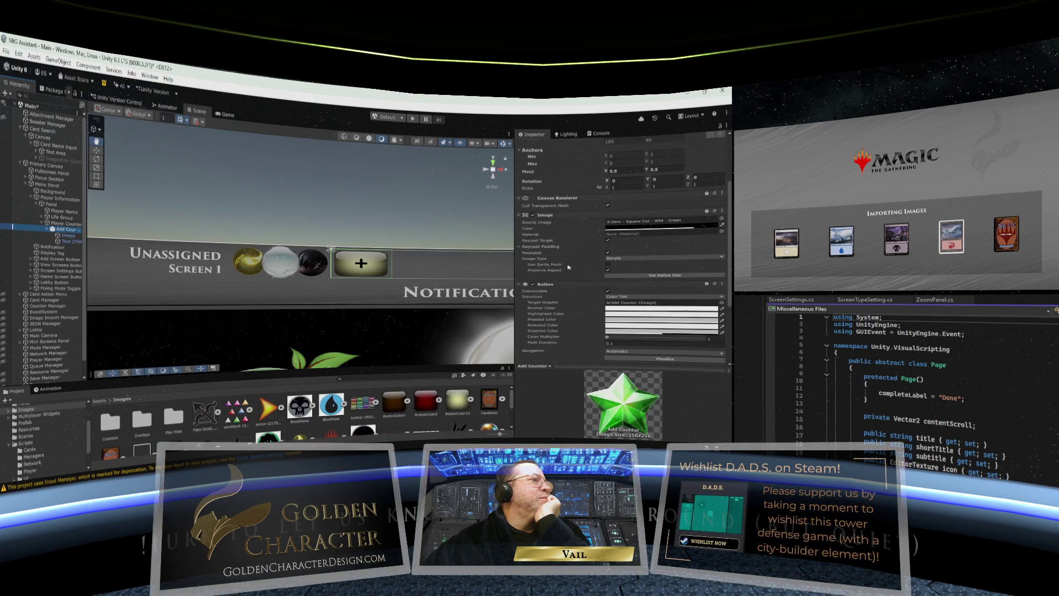
scroll(568, 267, "up", 3)
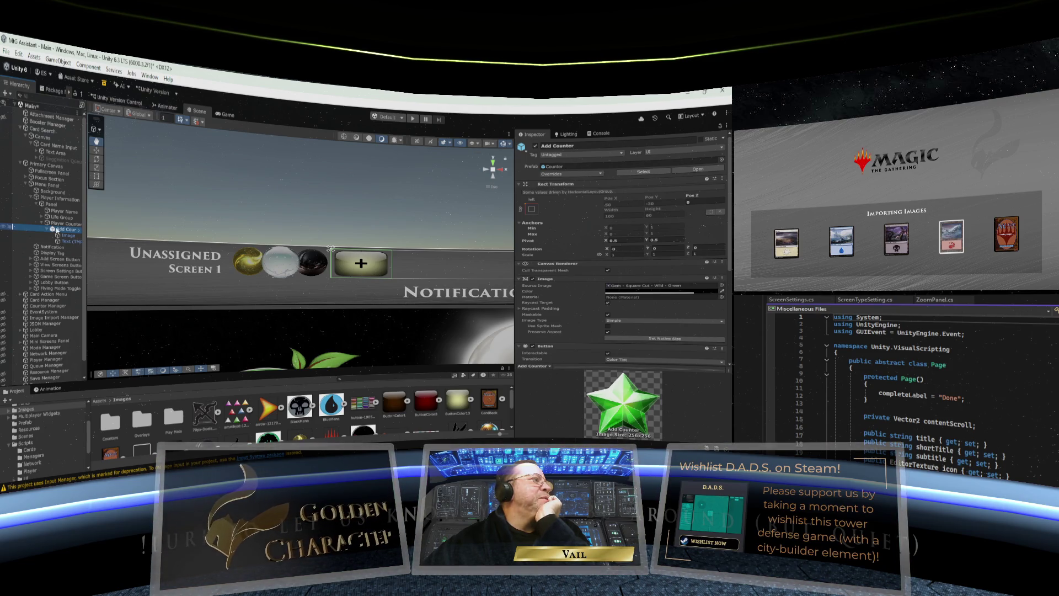
left_click(61, 224)
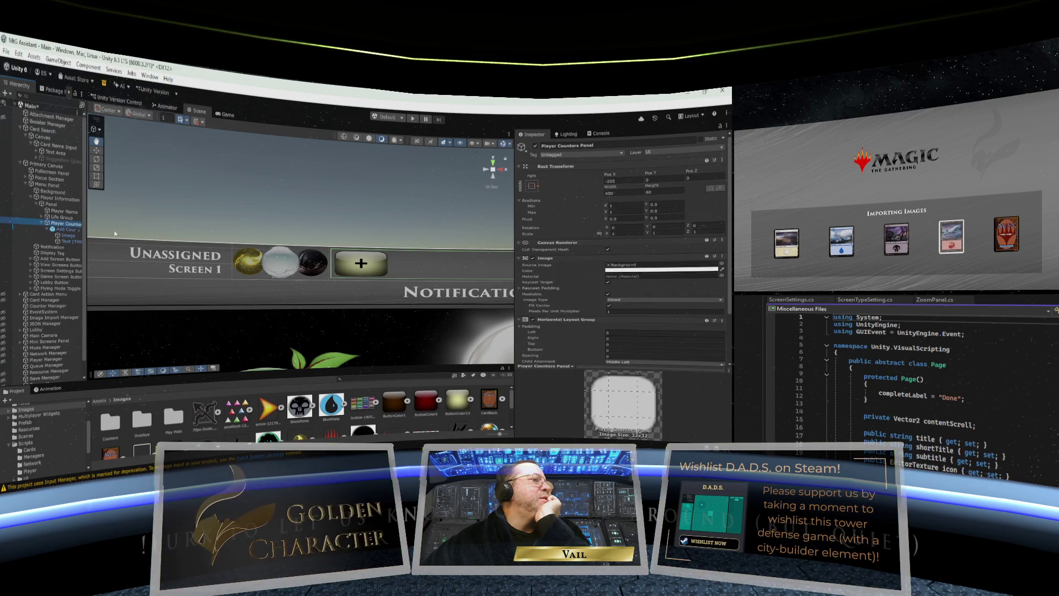
Step: Enable Use Child Scale Height on the panel's Horizontal Layout Group
left_click(569, 259)
left_click(649, 319)
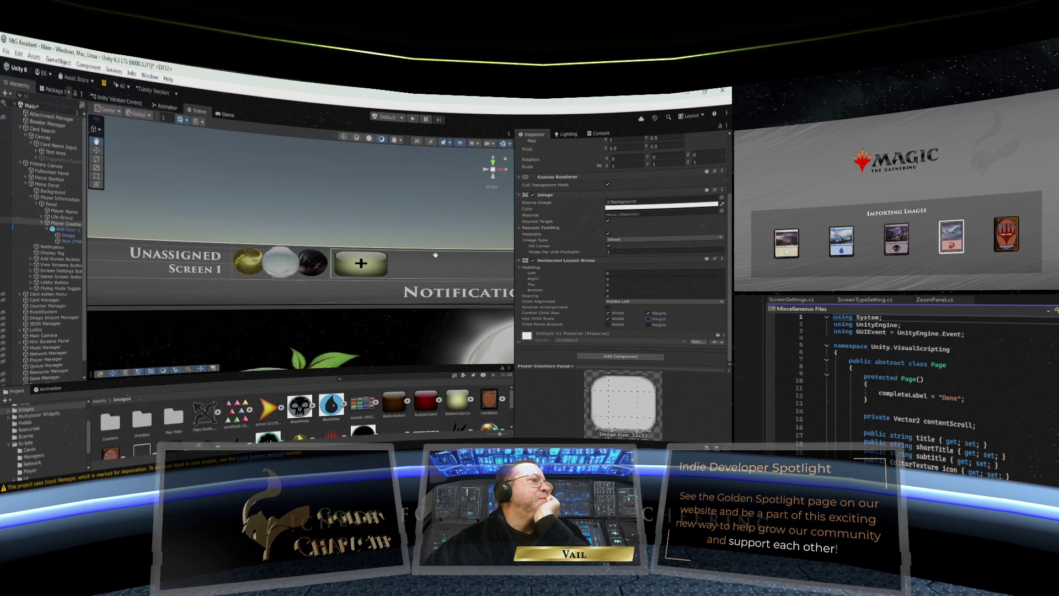
scroll(444, 233, "up", 2)
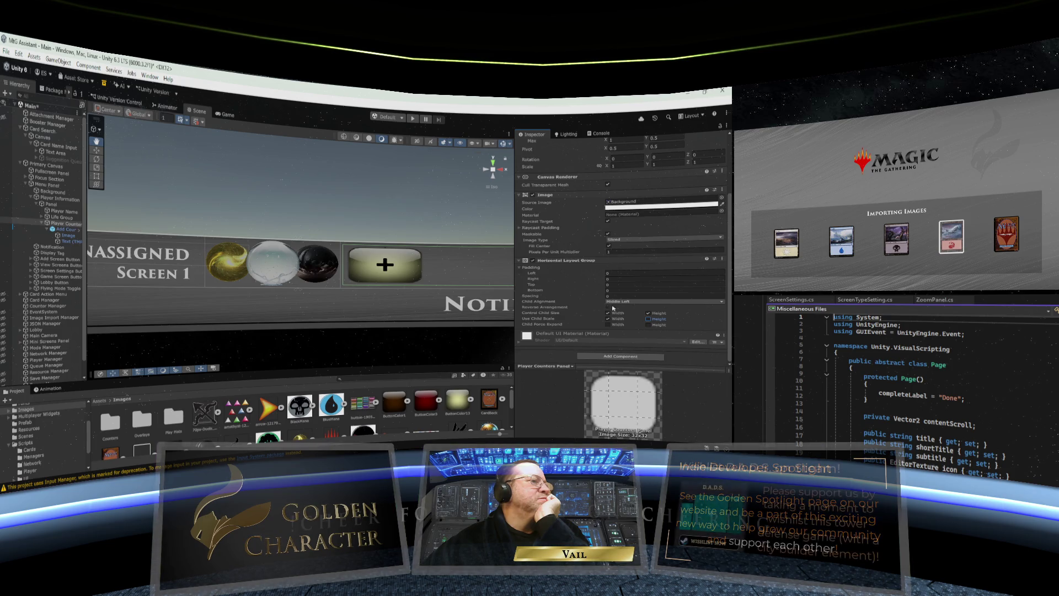
Step: Try Upper Center, Upper Left and Middle Center alignments, then restore Child Alignment to Middle Left
left_click(646, 303)
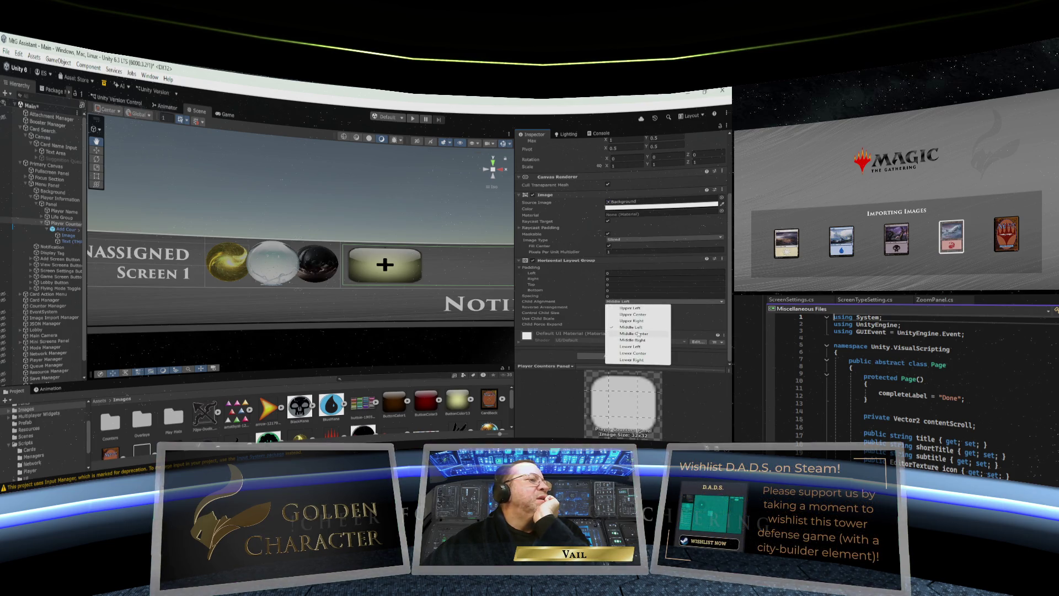
left_click(636, 314)
scroll(436, 289, "down", 2)
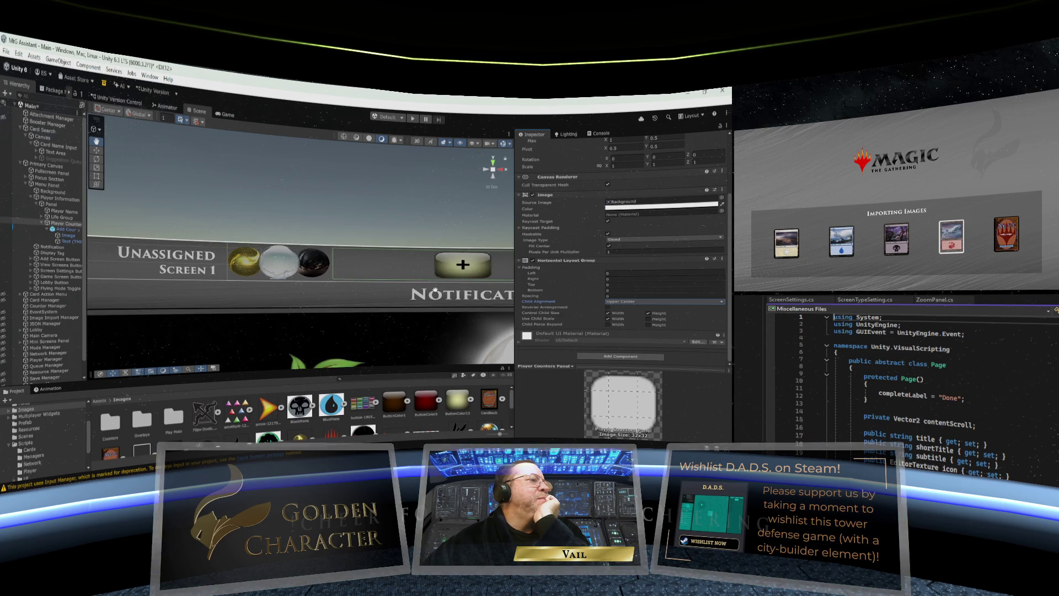
left_click(638, 302)
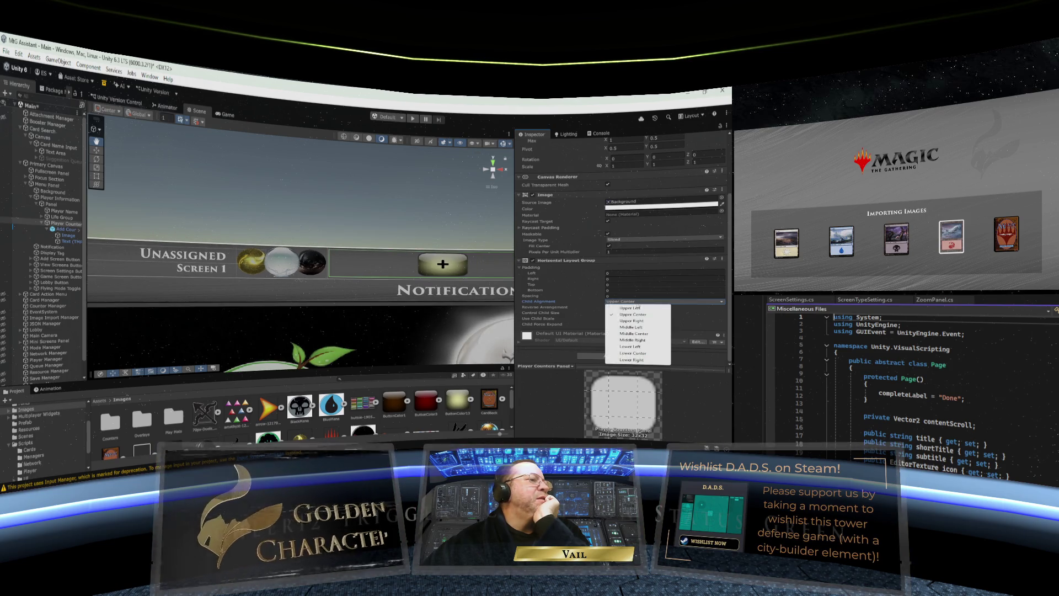
left_click(637, 308)
left_click(637, 302)
left_click(633, 333)
left_click(644, 302)
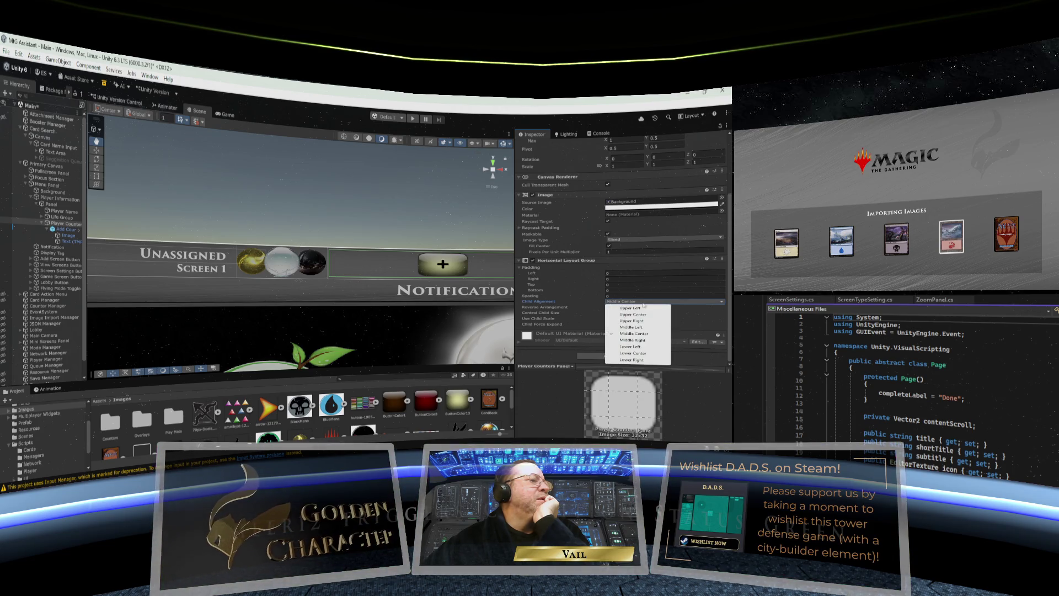
left_click(640, 310)
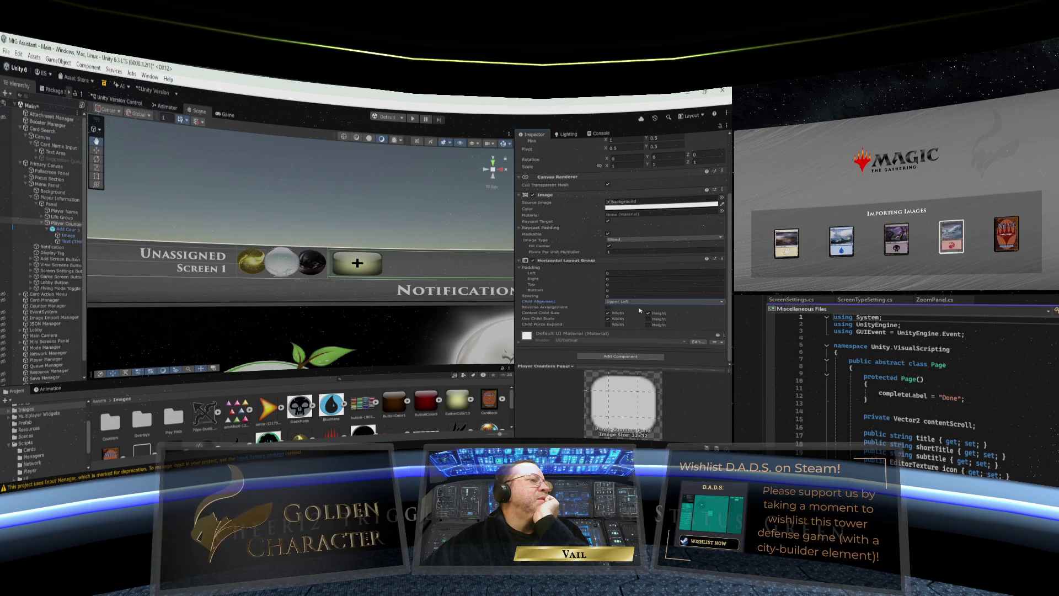
left_click(640, 302)
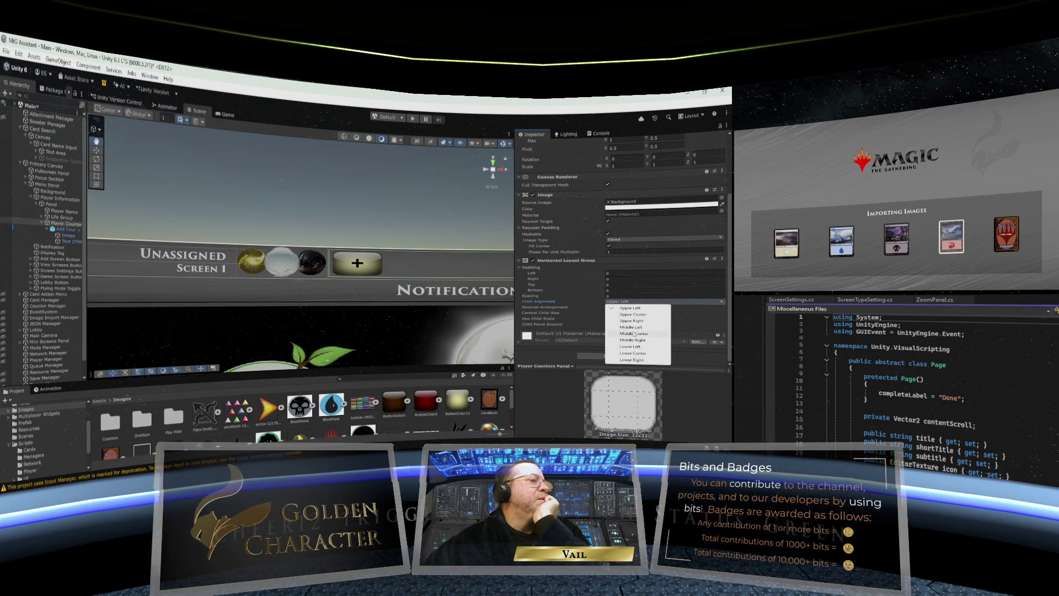
left_click(632, 327)
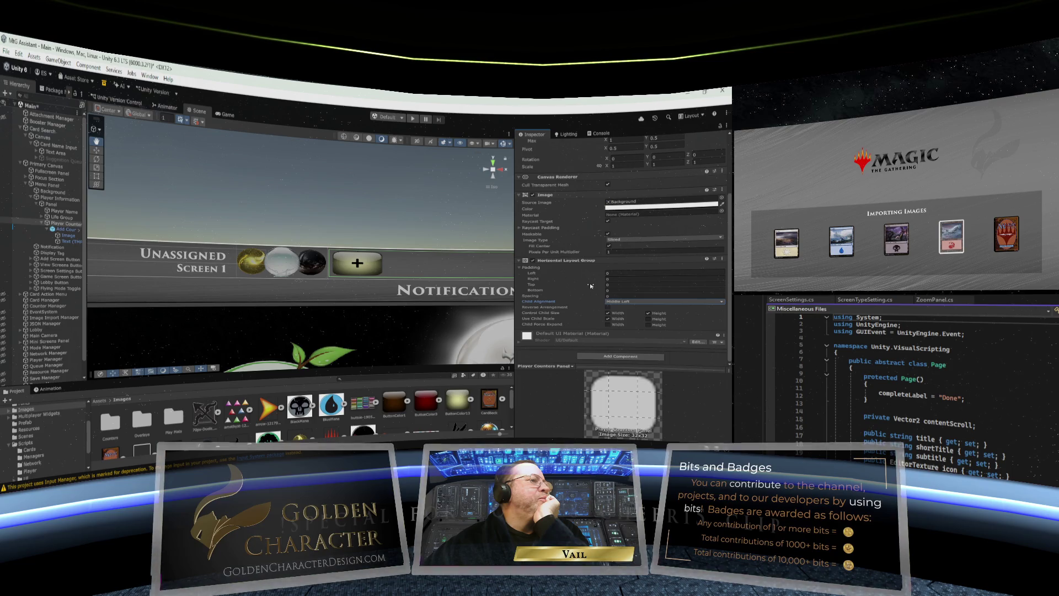
scroll(591, 285, "up", 3)
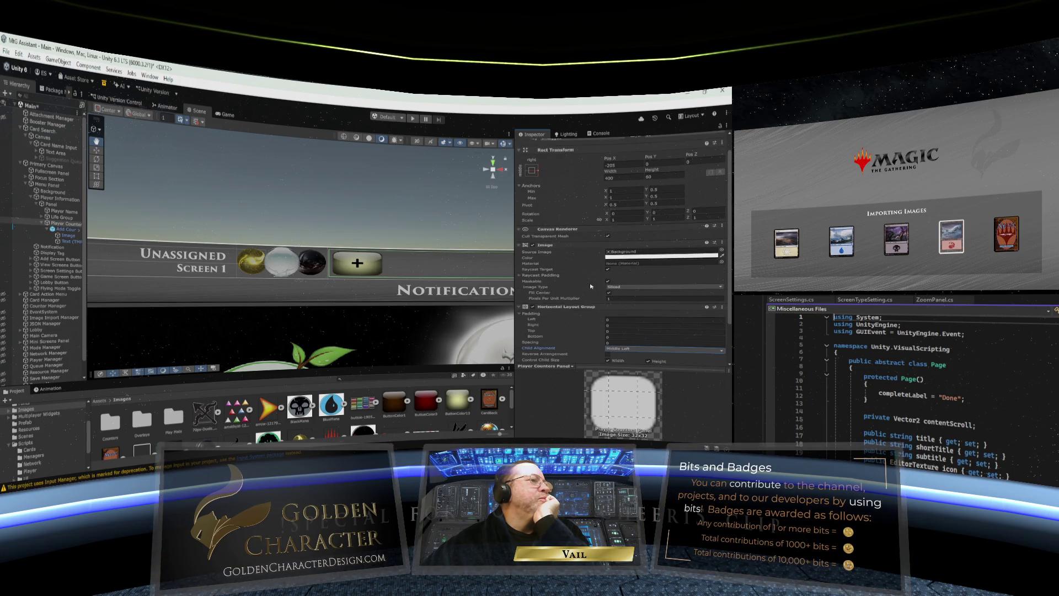
scroll(591, 285, "up", 1)
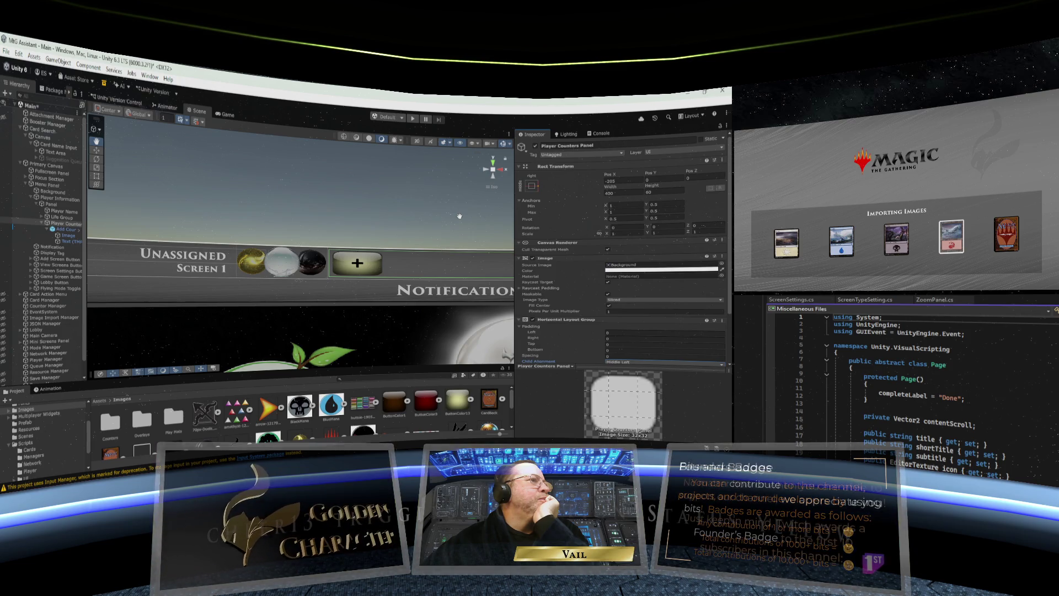
scroll(459, 216, "down", 1)
scroll(460, 216, "up", 2)
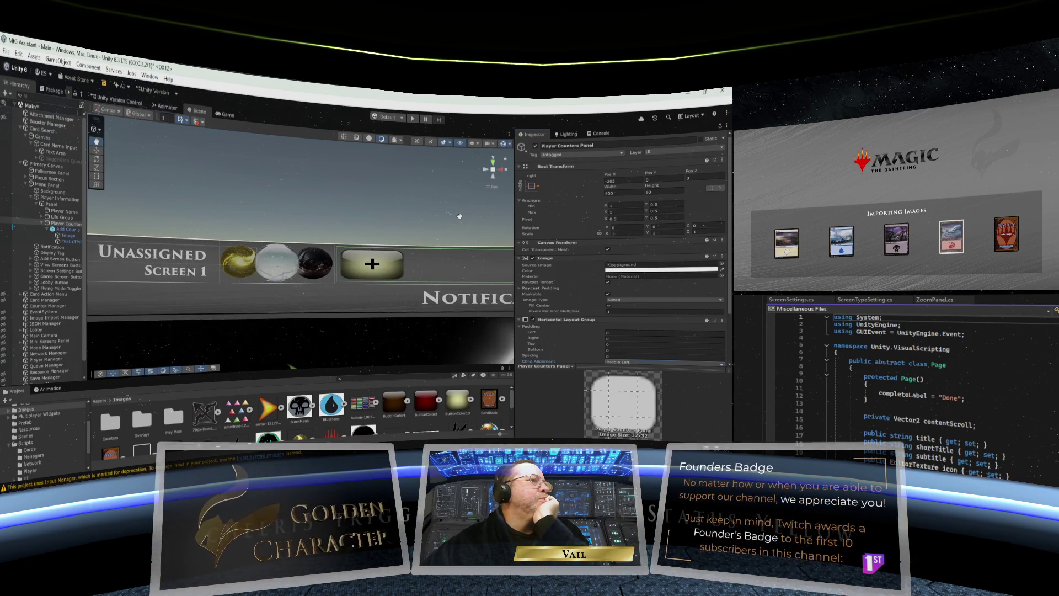
scroll(460, 216, "up", 1)
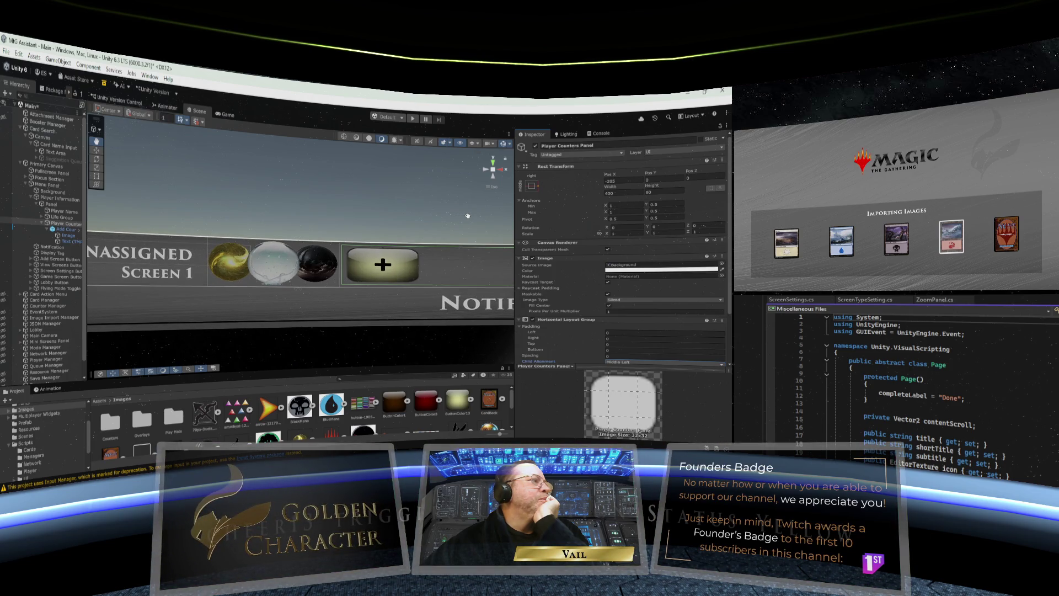
Step: Compare the Add Counter and Player Counters Panel settings in the Inspector
left_click(61, 230)
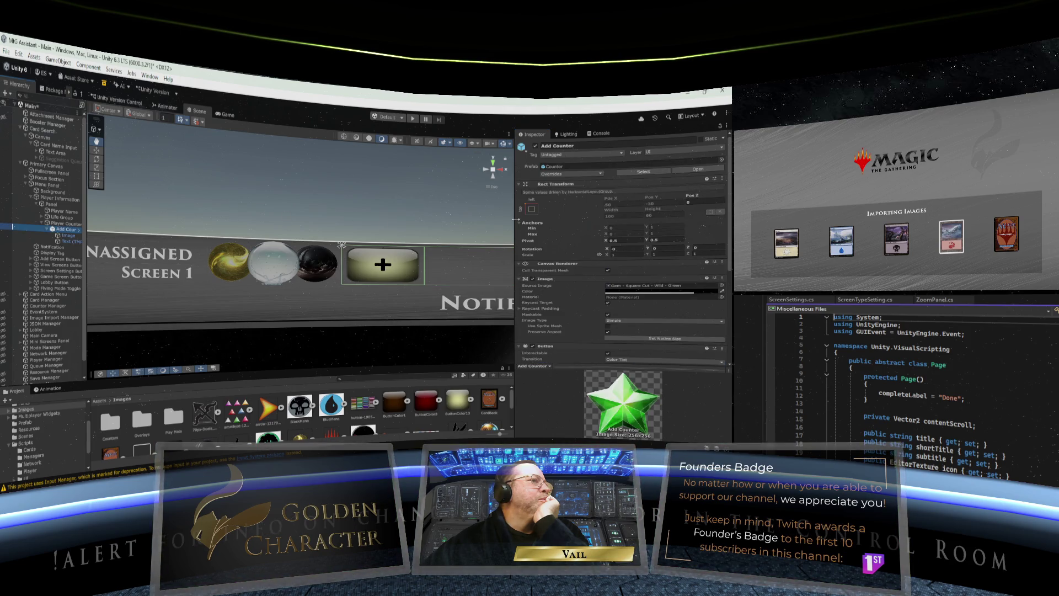
scroll(547, 227, "down", 5)
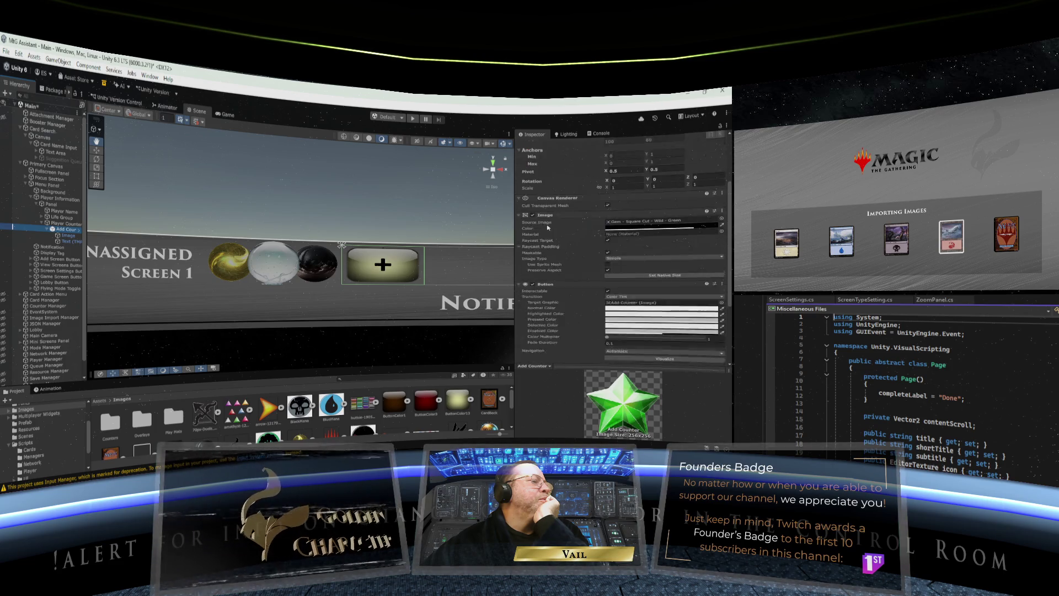
scroll(548, 227, "down", 1)
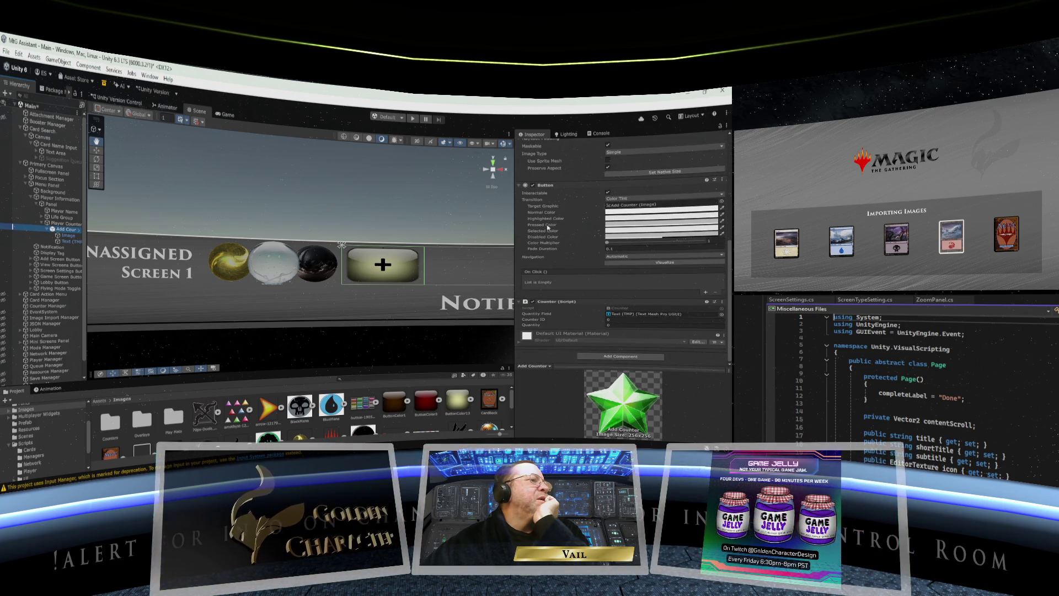
scroll(548, 226, "up", 1)
left_click(63, 224)
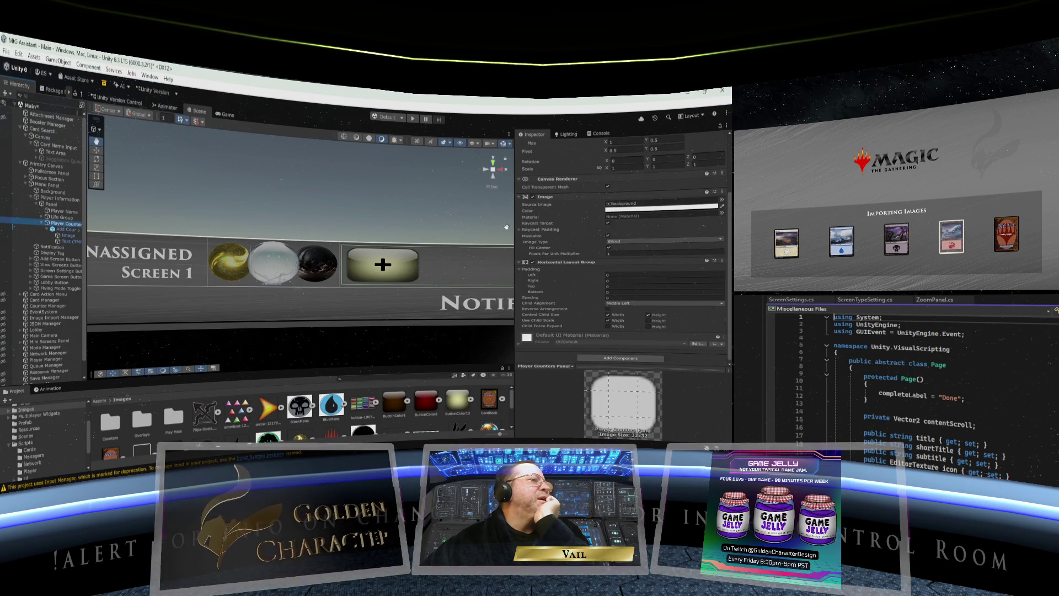
scroll(557, 235, "down", 1)
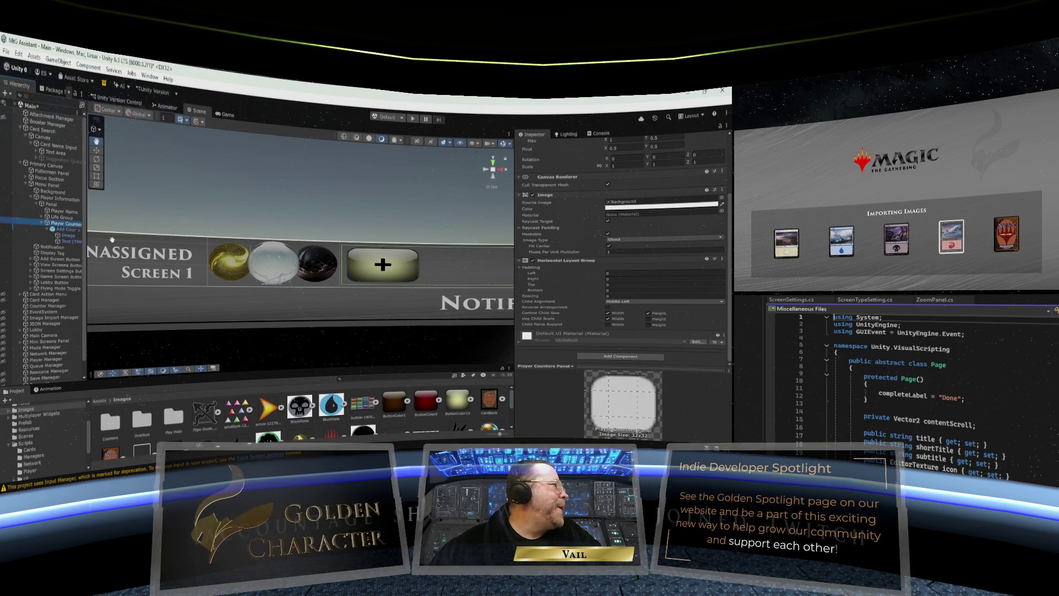
Step: Turn on constrained proportions for the Add Counter's Scale
left_click(63, 230)
scroll(570, 242, "up", 3)
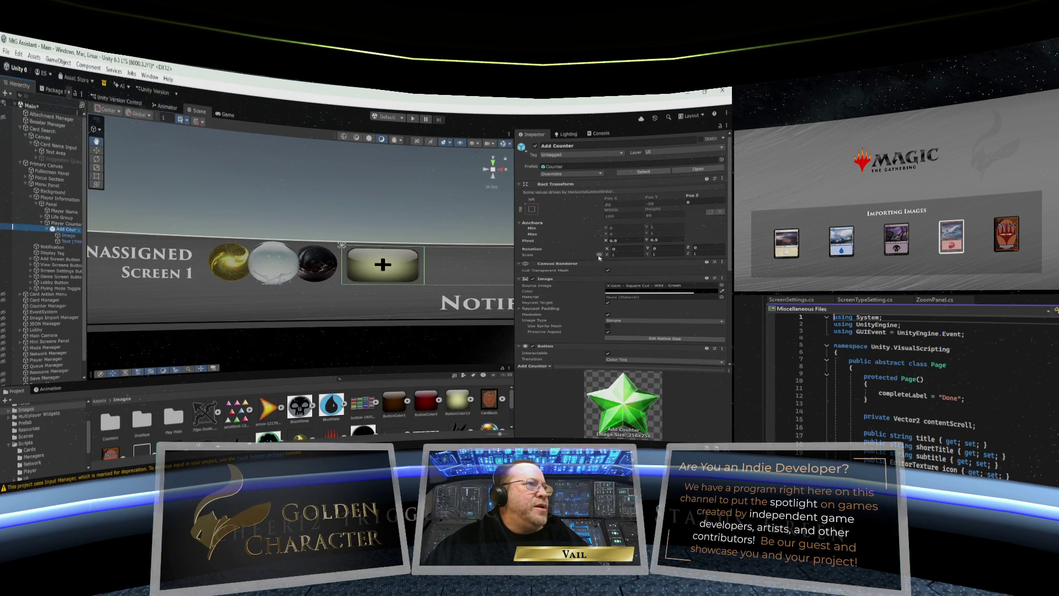
left_click(600, 255)
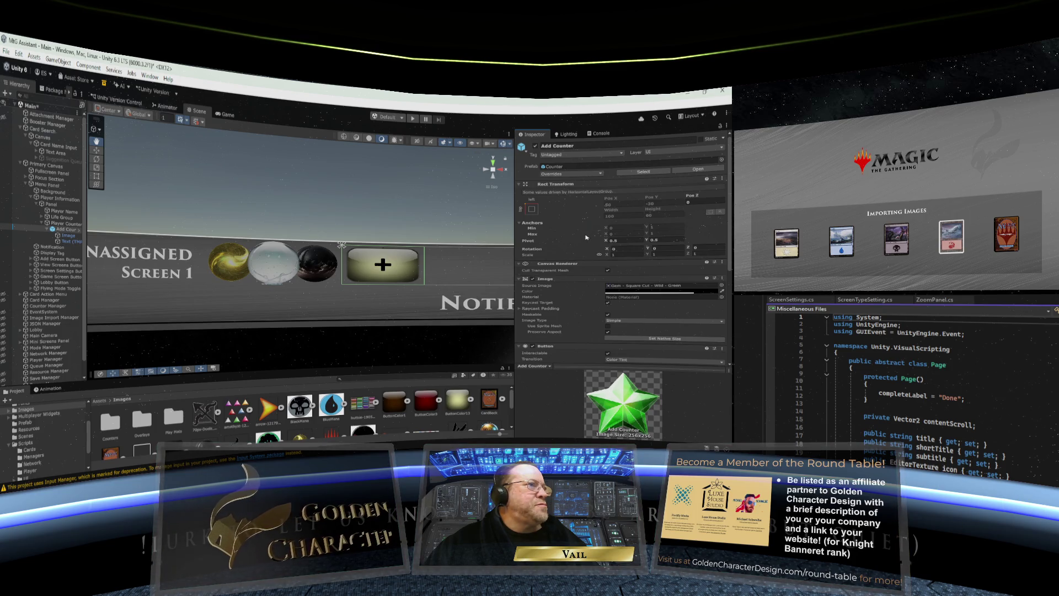
scroll(589, 236, "down", 3)
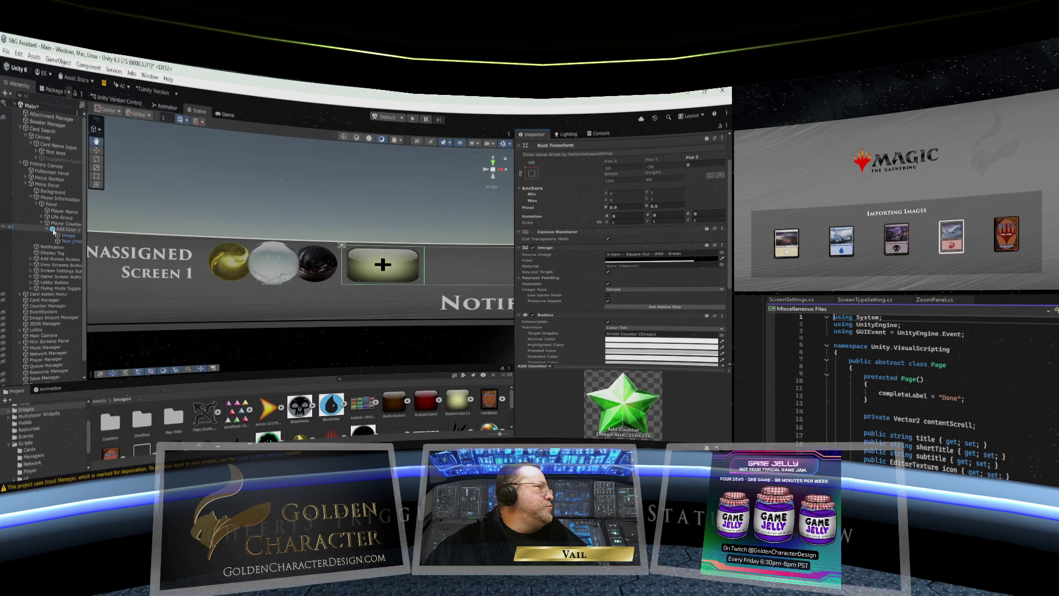
left_click_drag(53, 231, 53, 210)
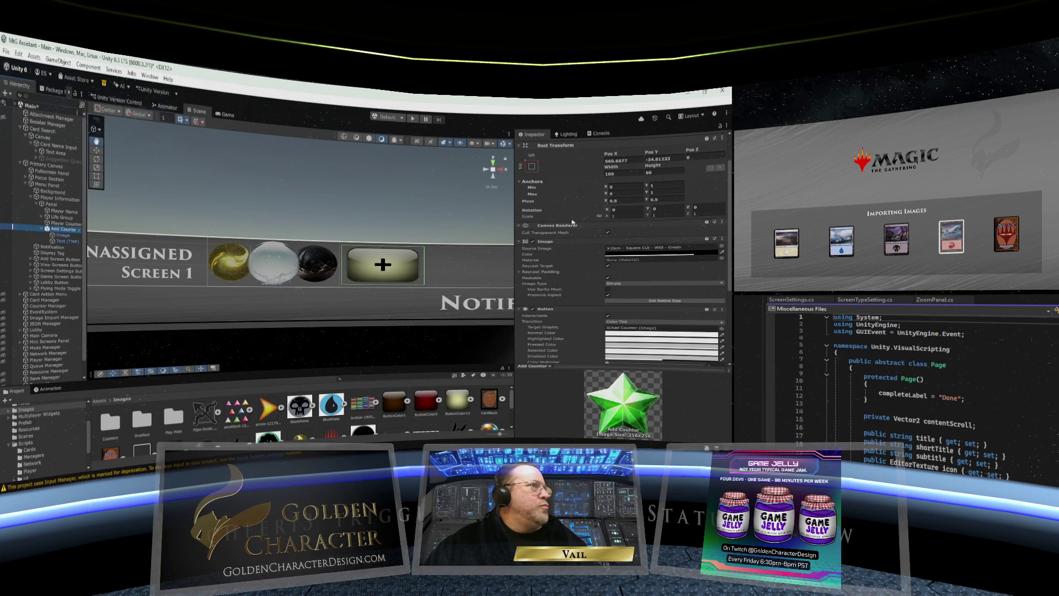
left_click(607, 173)
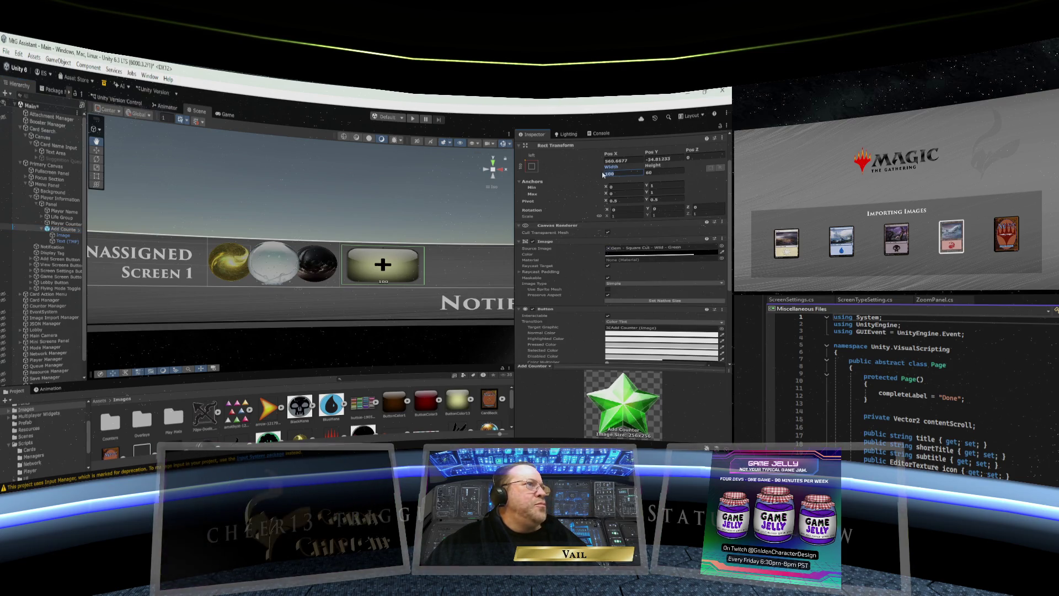
type("60")
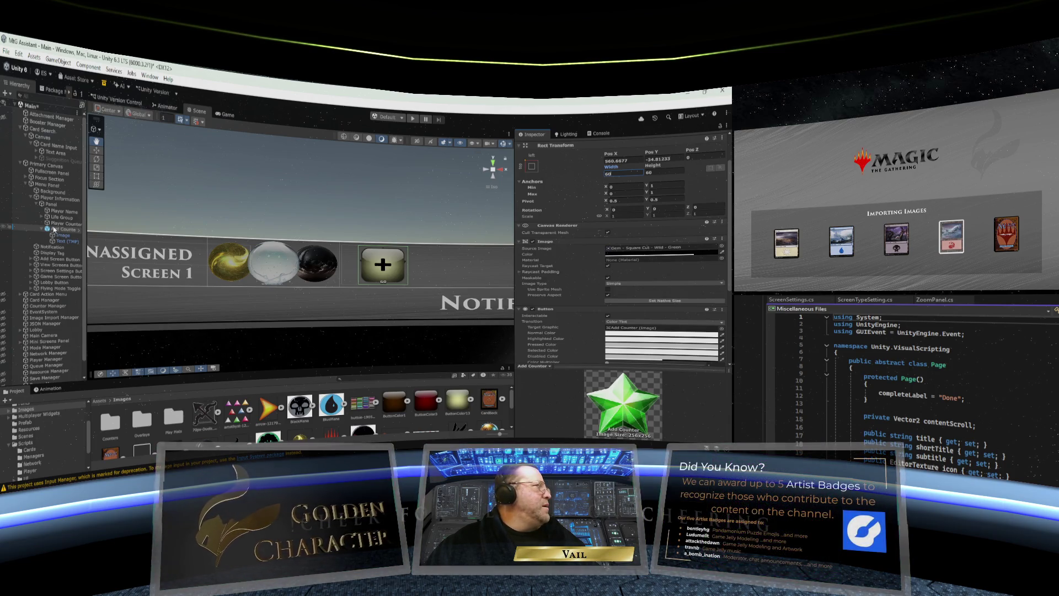
left_click_drag(48, 232, 58, 225)
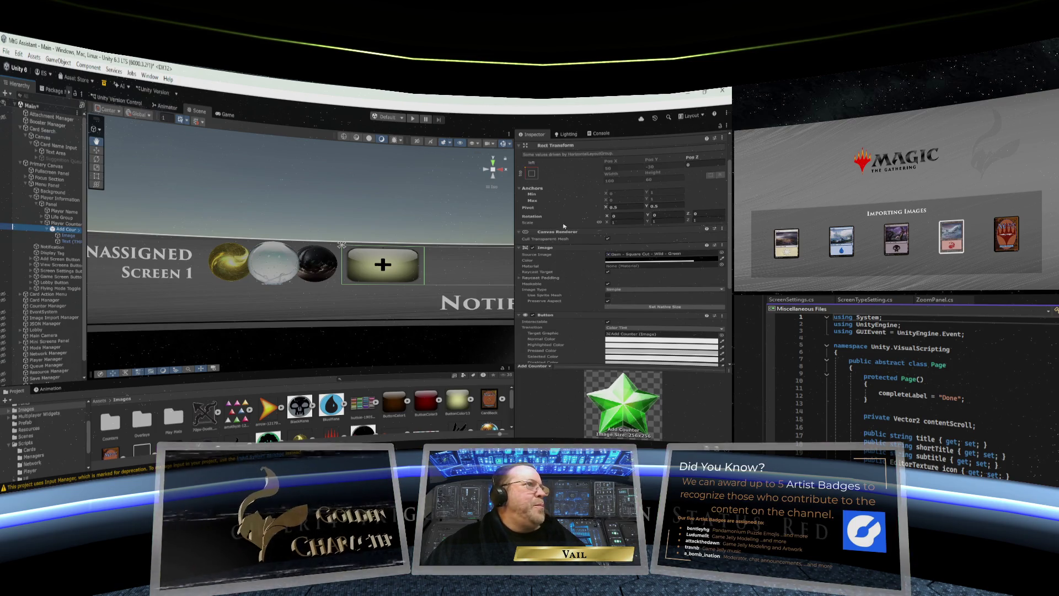
scroll(564, 226, "up", 2)
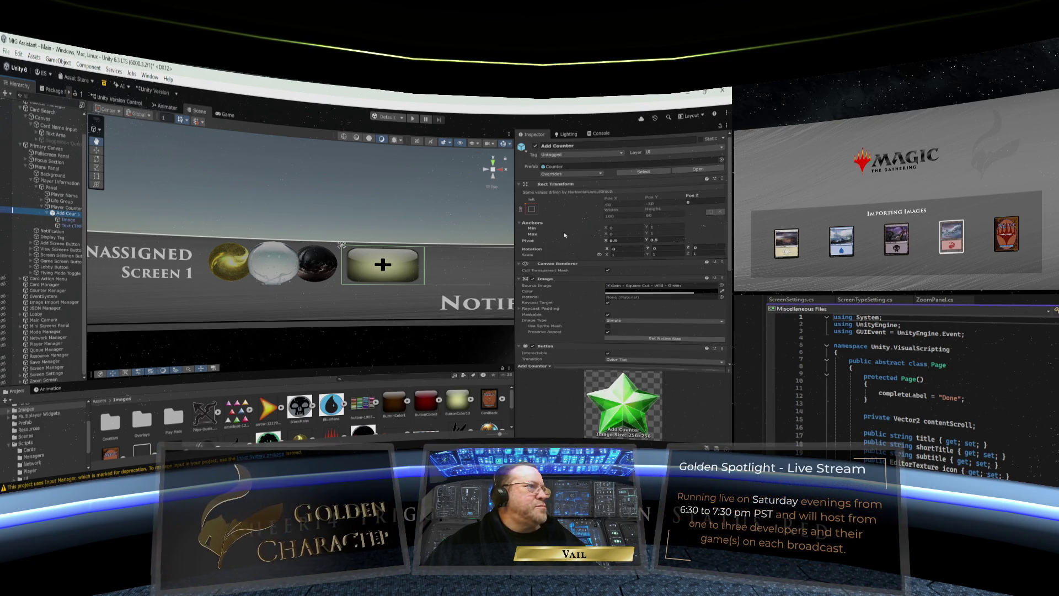
scroll(564, 234, "down", 6)
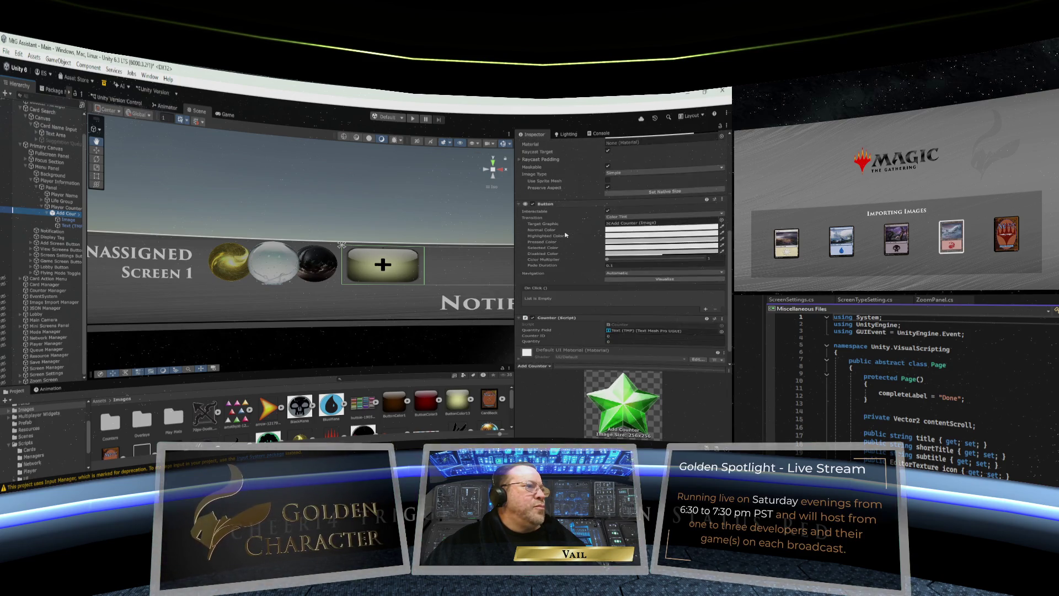
scroll(566, 234, "up", 5)
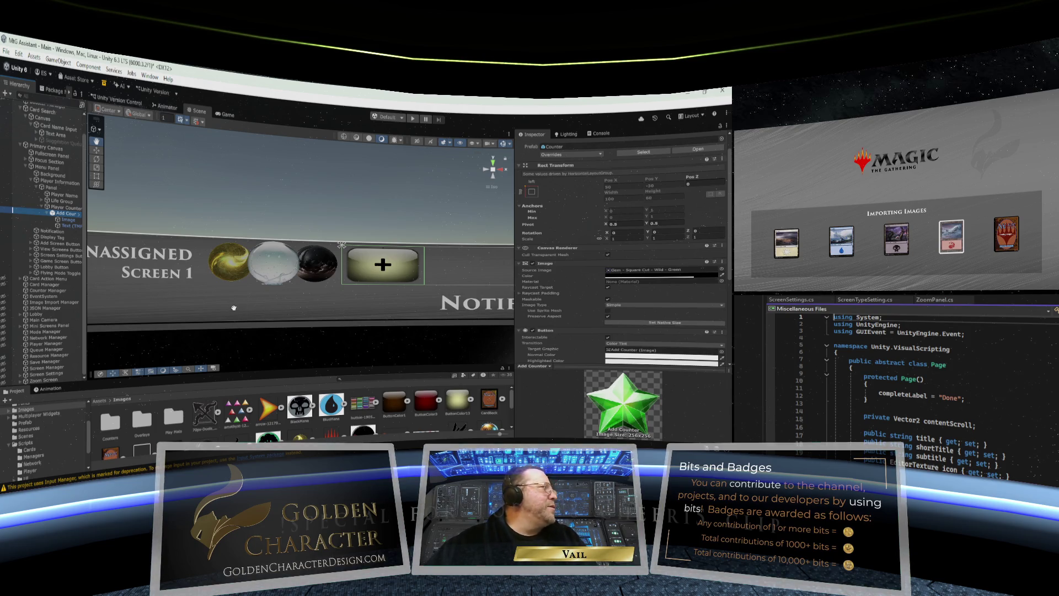
scroll(166, 248, "down", 2)
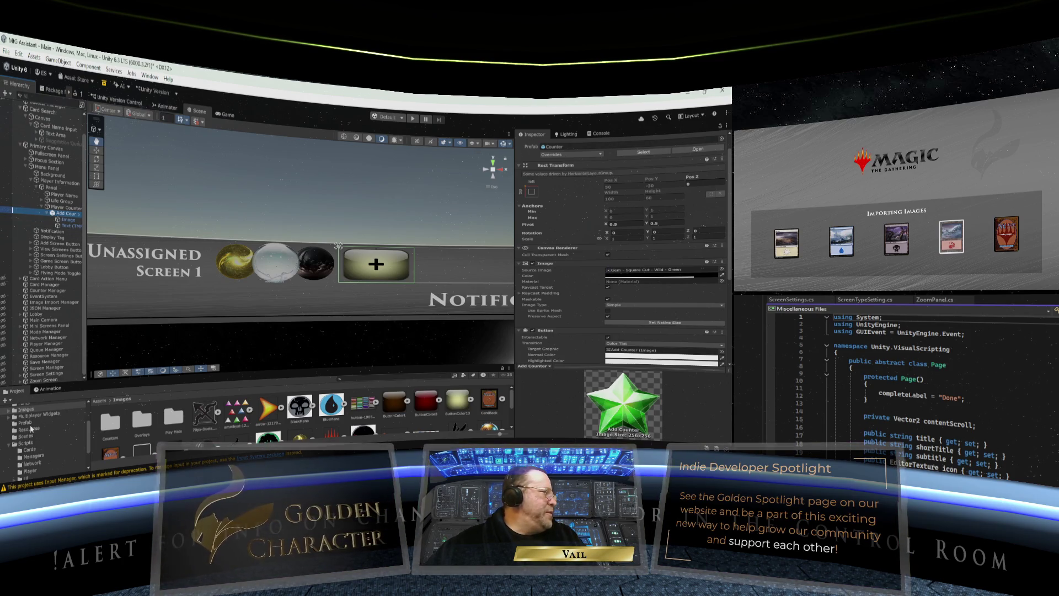
Step: Open the CardDisplay prefab from the Prefab folder for editing
scroll(32, 427, "down", 3)
scroll(32, 428, "up", 3)
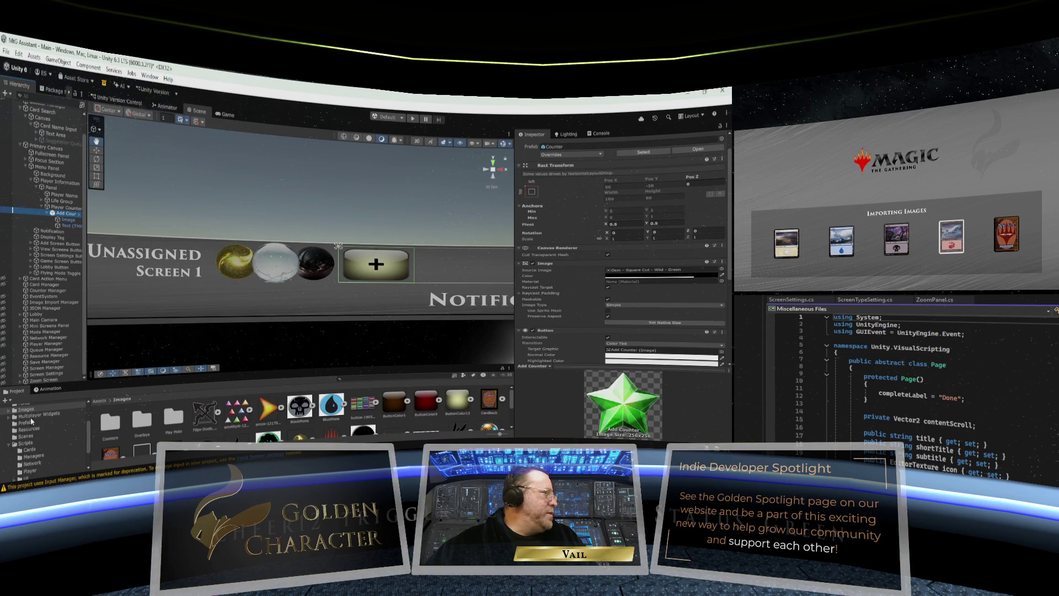
left_click(30, 423)
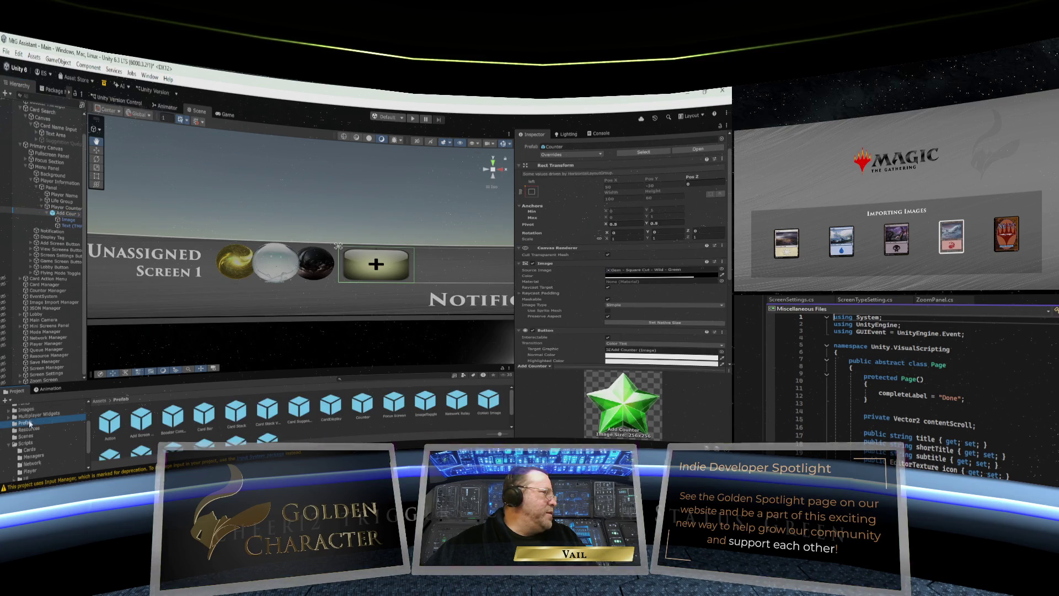
double_click(331, 406)
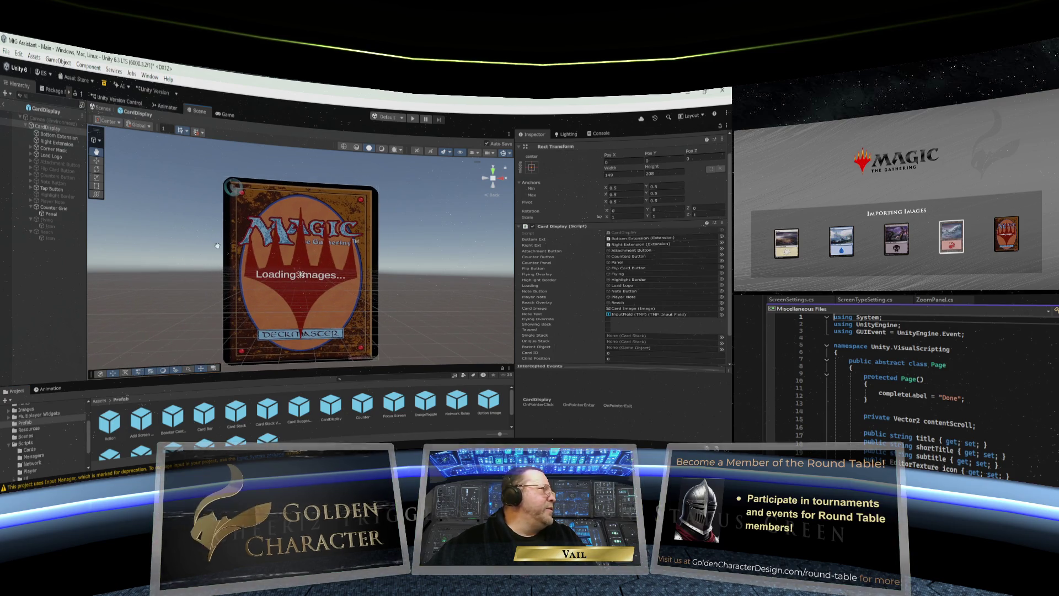
Step: Inspect Counter Grid, its Counter, and Panel's Grid Layout Group settings
left_click(51, 210)
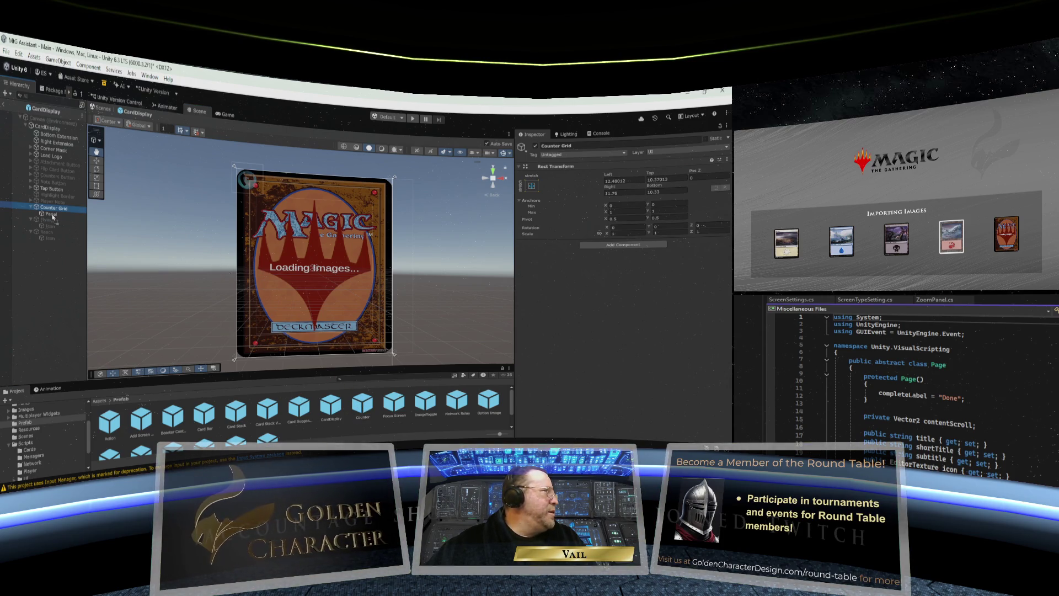
left_click(250, 180)
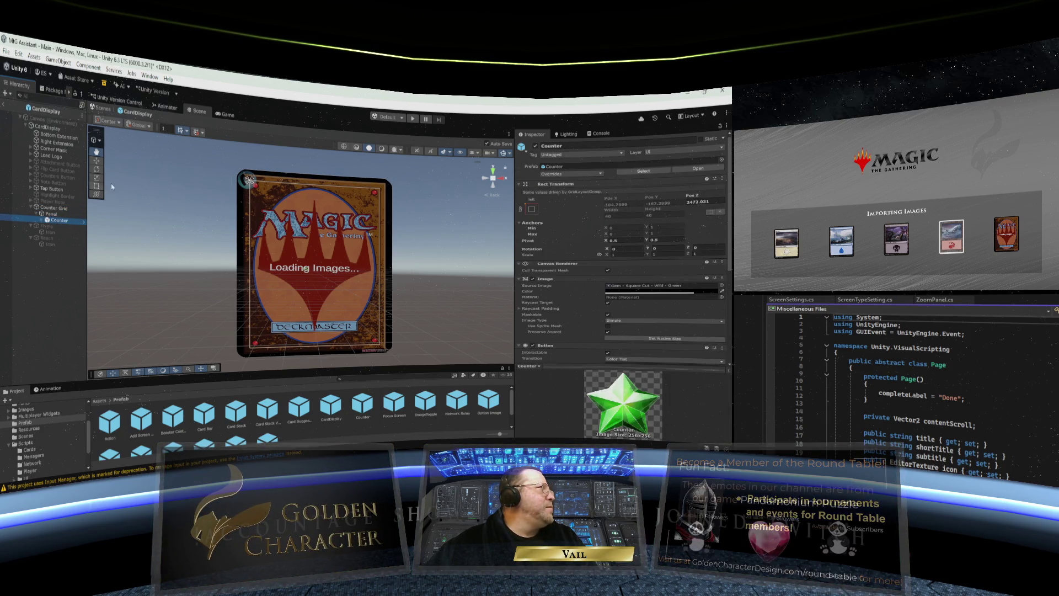
left_click(50, 209)
left_click(51, 214)
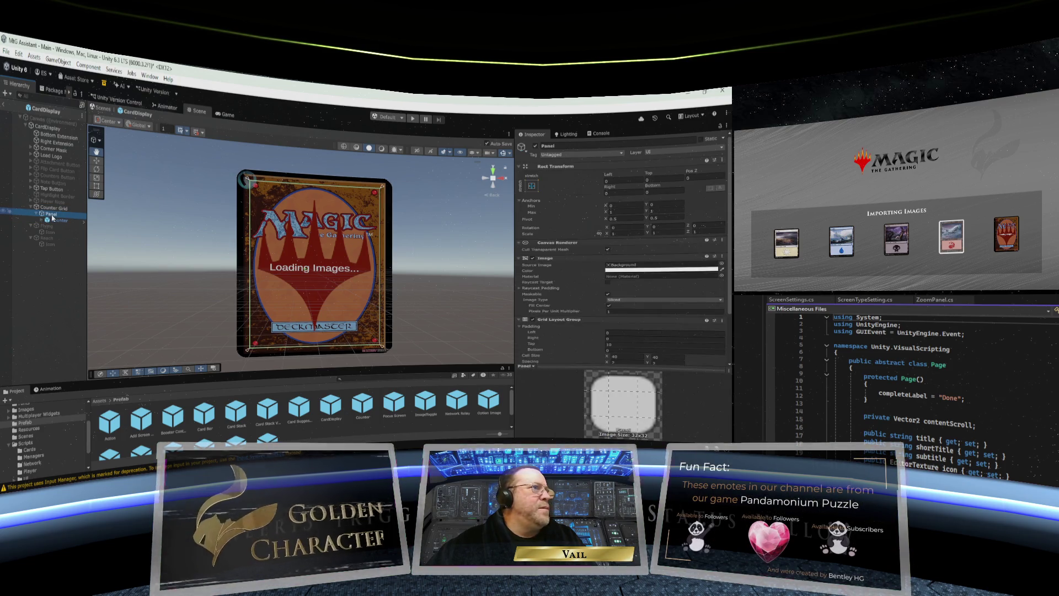
scroll(549, 250, "down", 3)
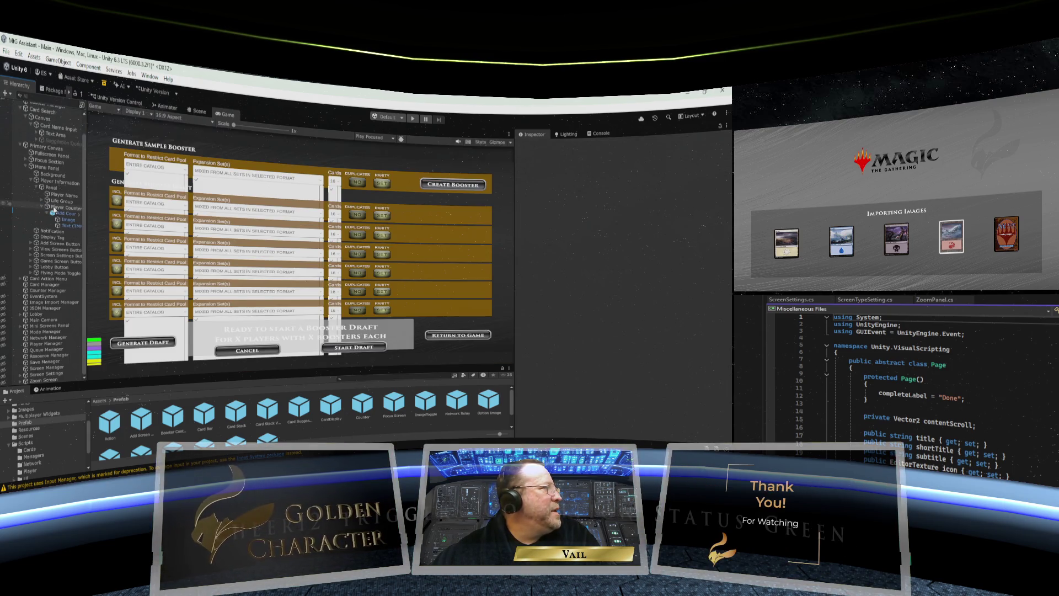
Step: Return to the Scene view and zoom out to show the orbs and Add Counter row
left_click(194, 112)
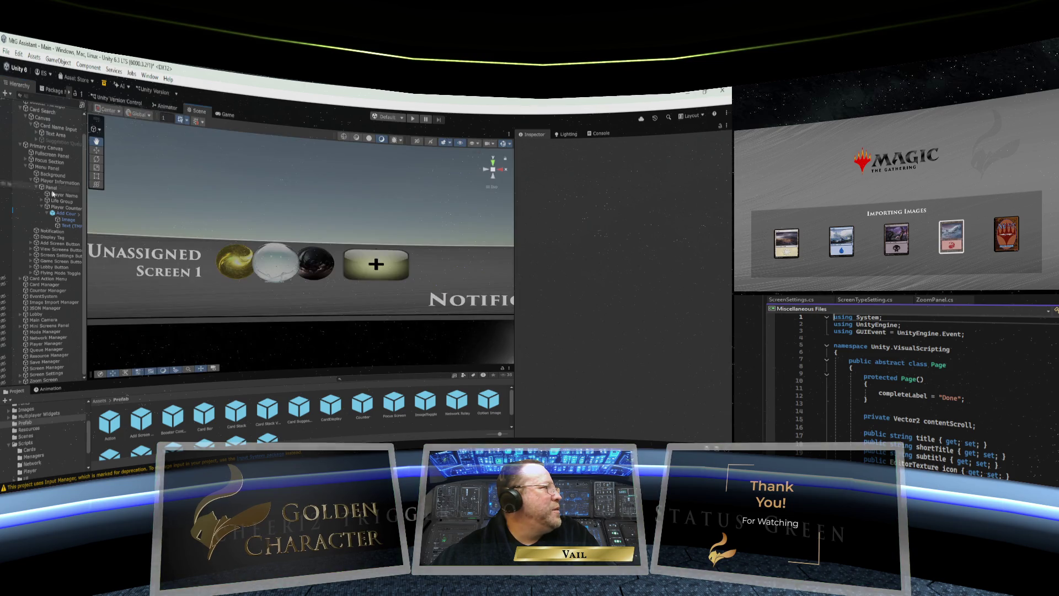
scroll(364, 262, "down", 5)
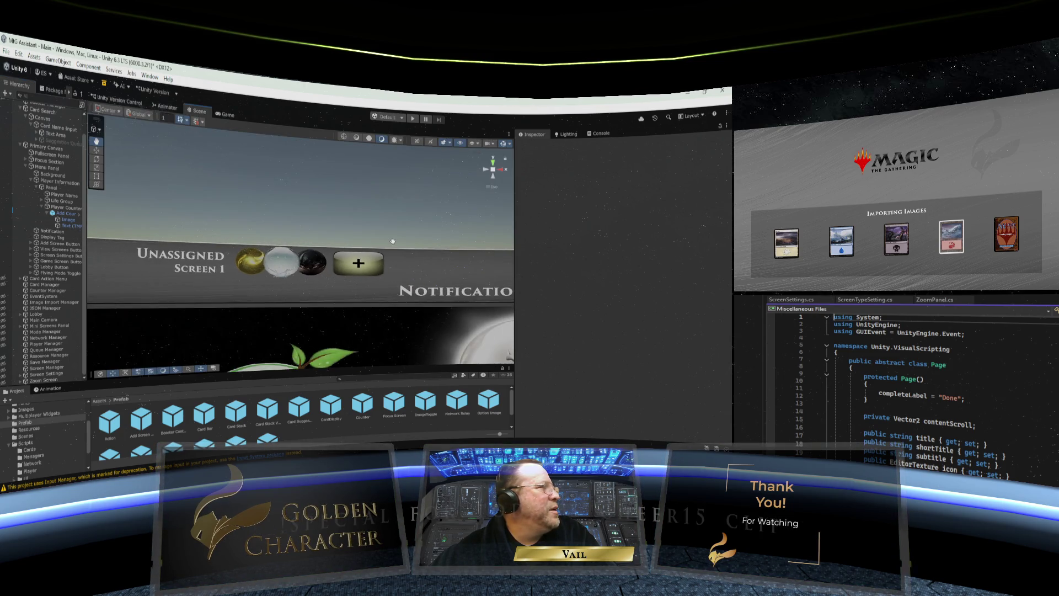
scroll(362, 267, "down", 2)
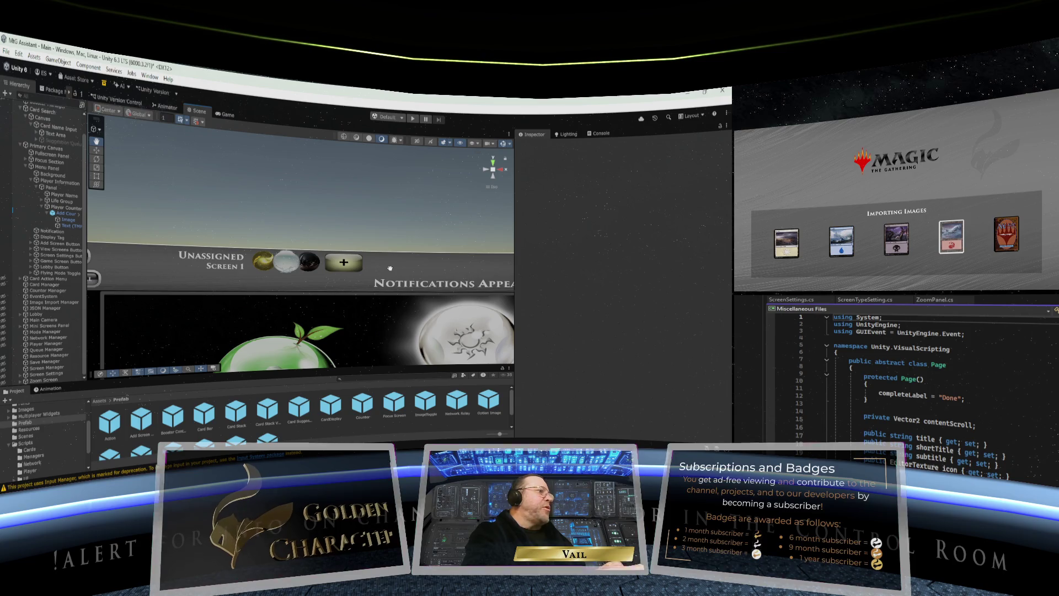
Step: Remove the Horizontal Layout Group from Player Counters Panel, then bring up the Add Component list
left_click(62, 208)
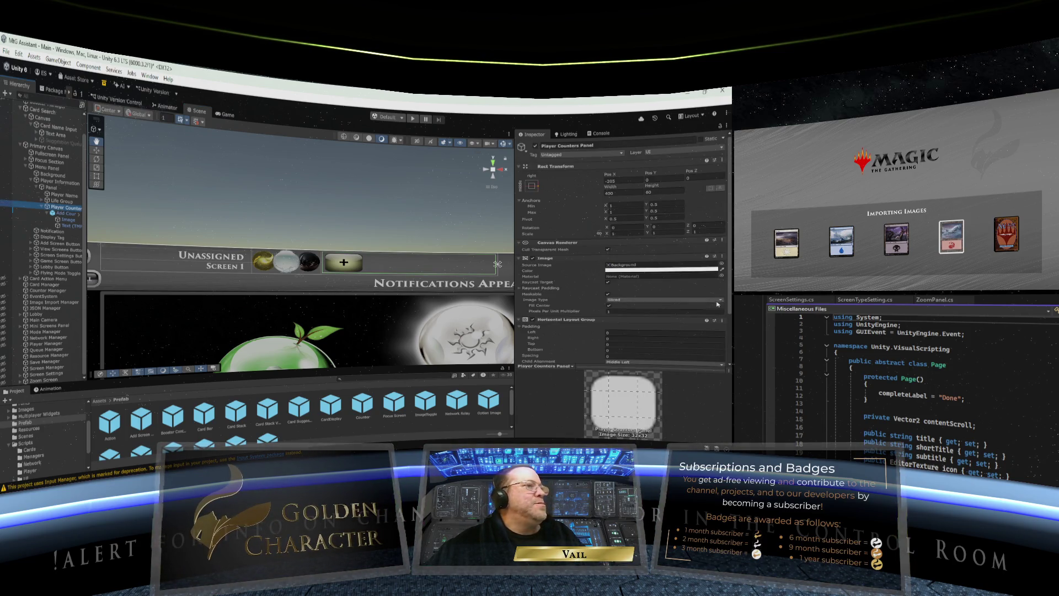
scroll(635, 323, "down", 2)
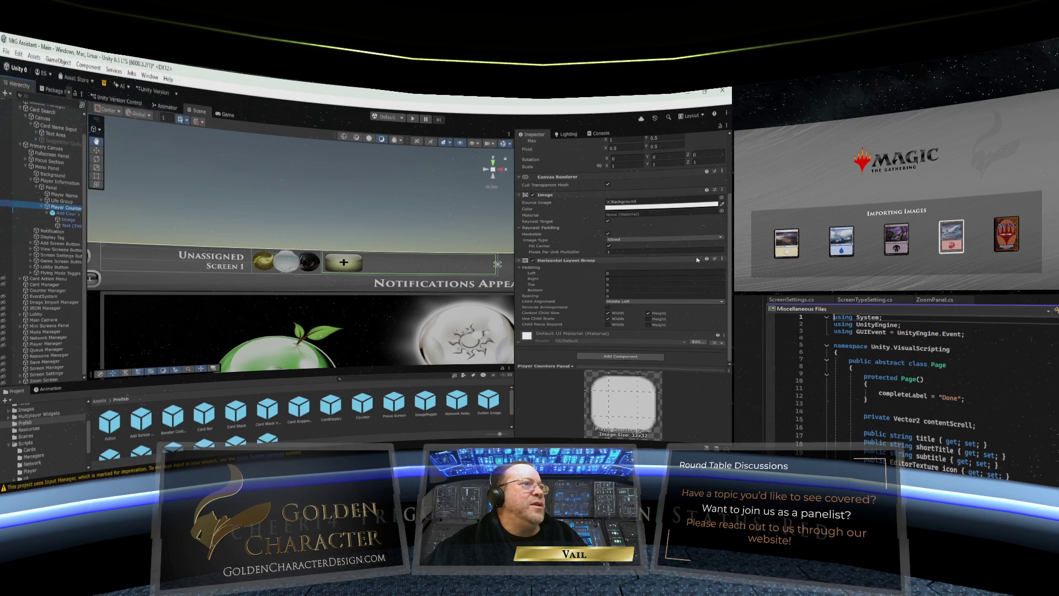
left_click(722, 259)
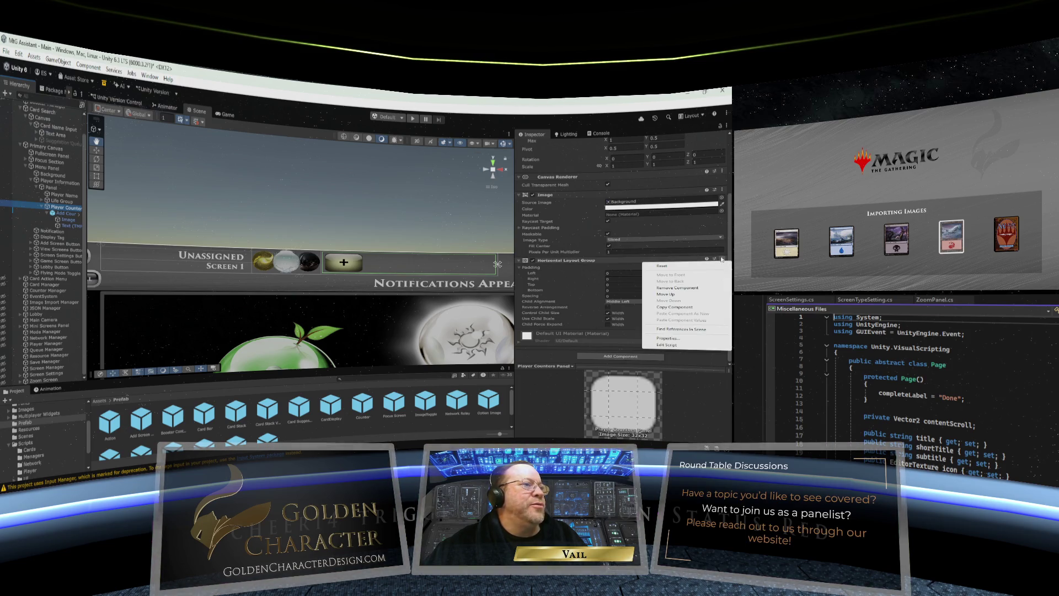
left_click(676, 287)
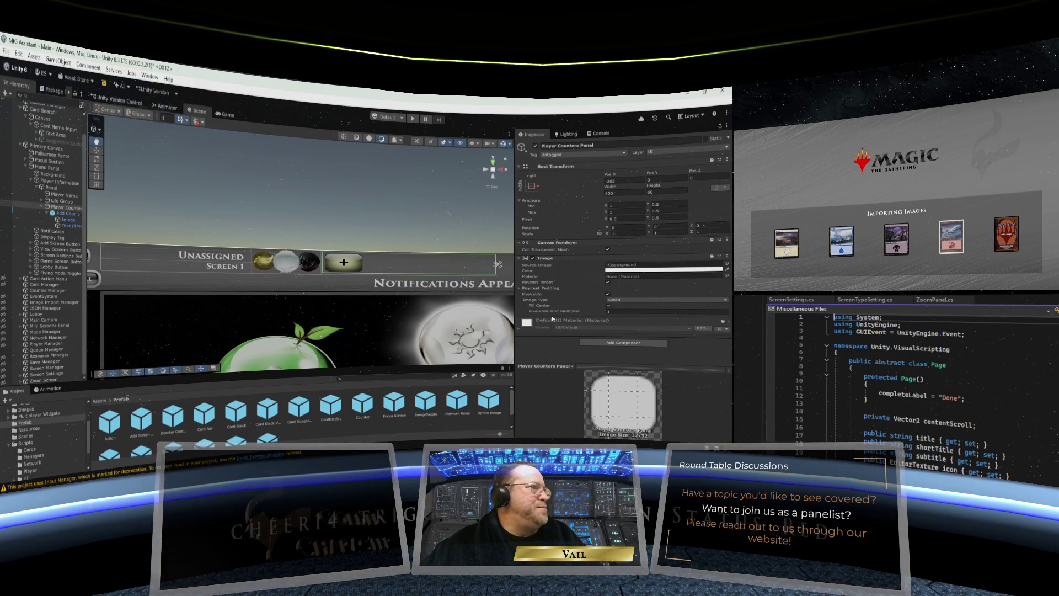
left_click(612, 342)
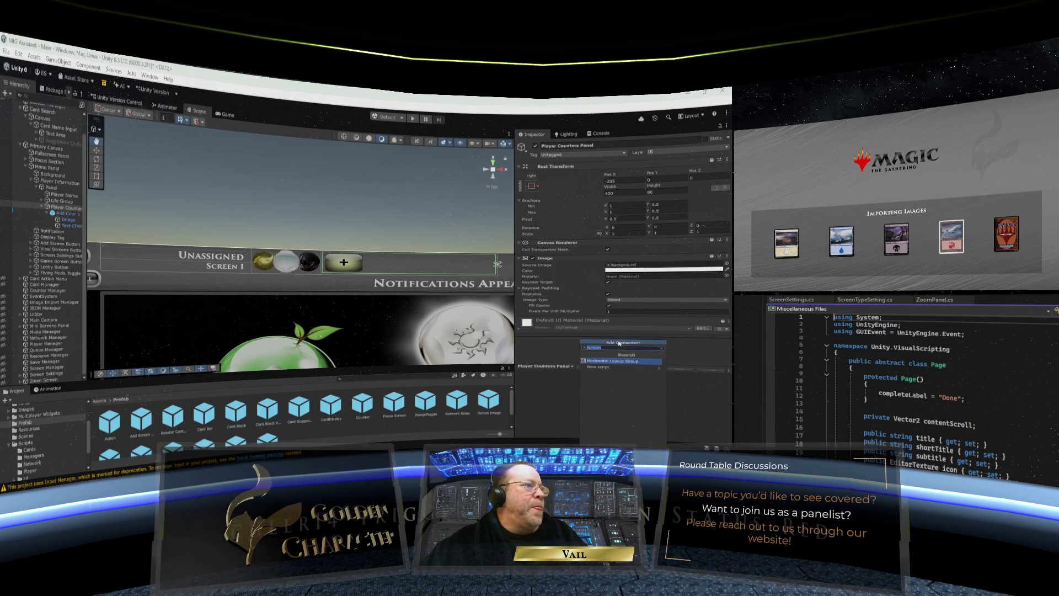
Step: Search for 'grid' and add a Grid Layout Group component to the panel
type("horizon")
key("BackSpace")
key("BackSpace")
key("BackSpace")
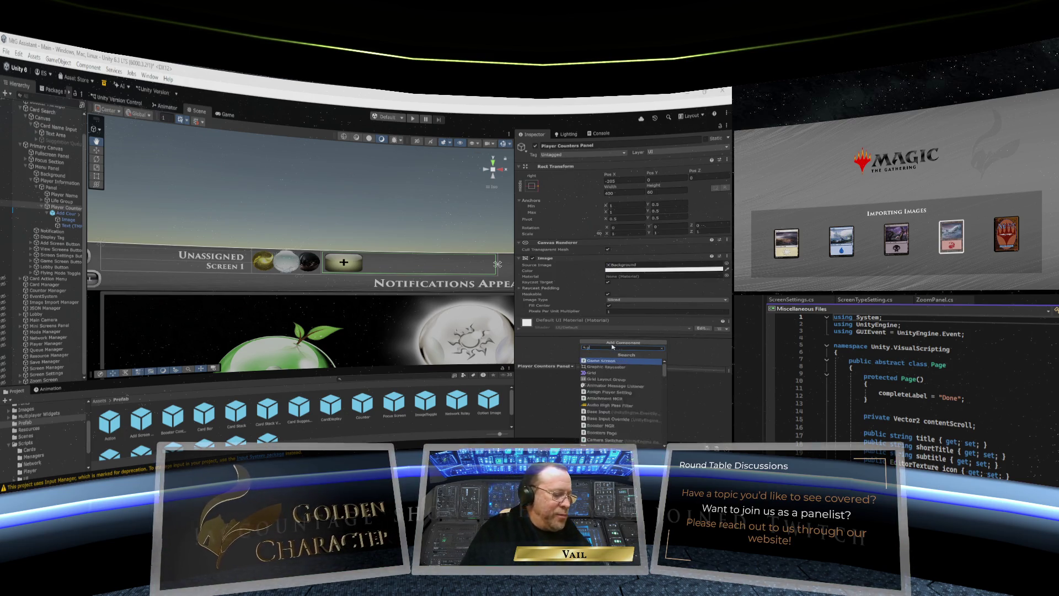
type("grid")
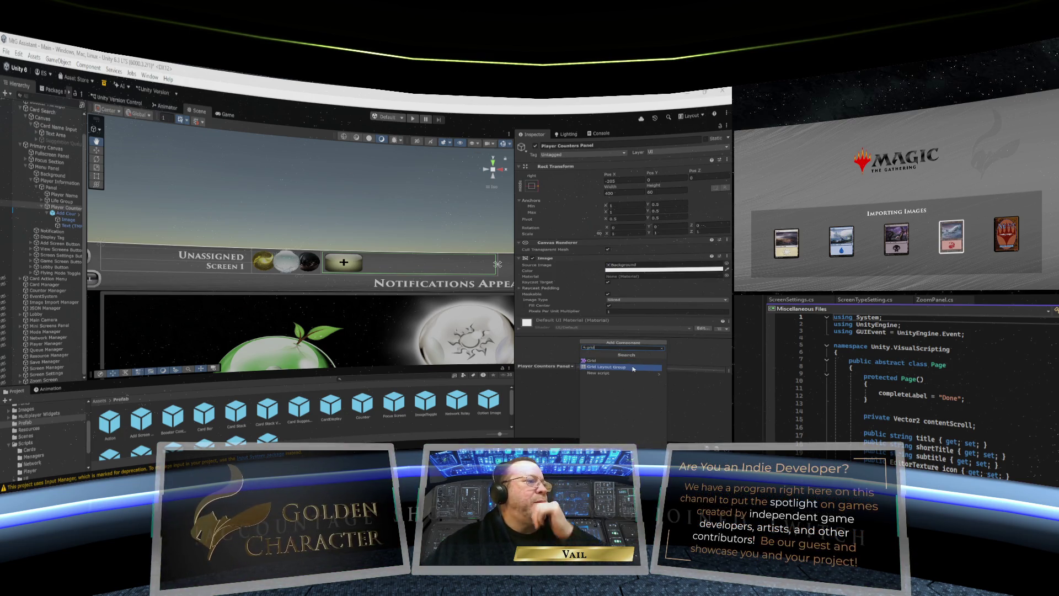
left_click(633, 369)
Step: Set the Grid Layout Group's Cell Size to 48 × 48
scroll(611, 300, "down", 3)
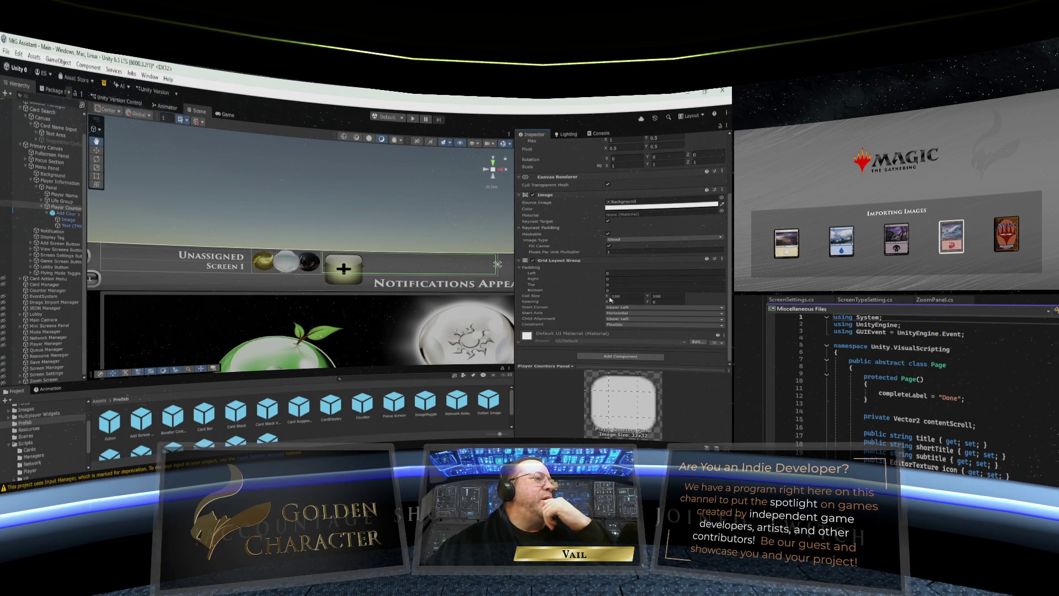
left_click(611, 296)
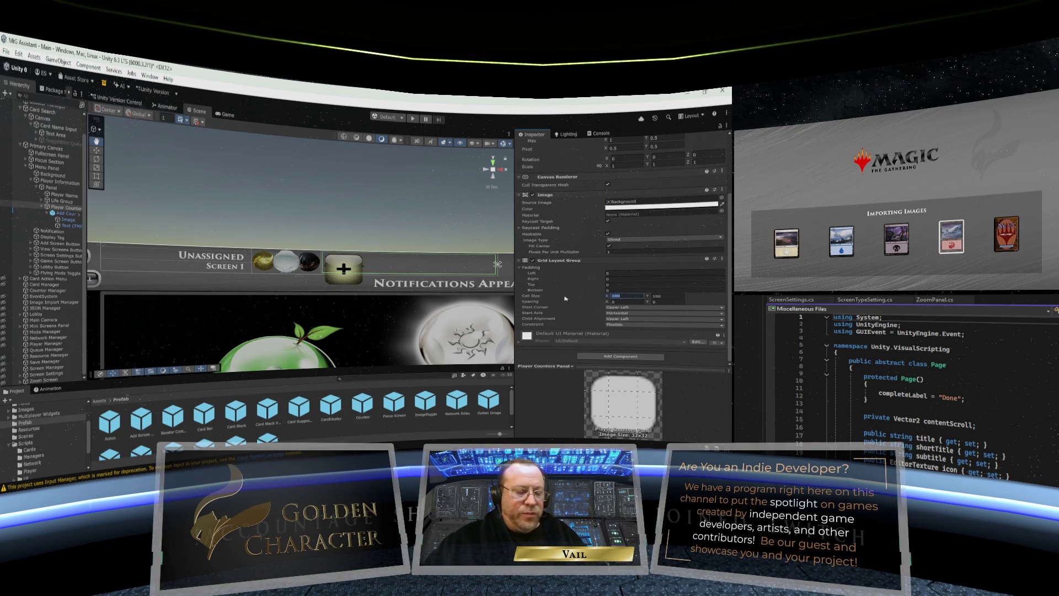
type("40")
left_click(662, 297)
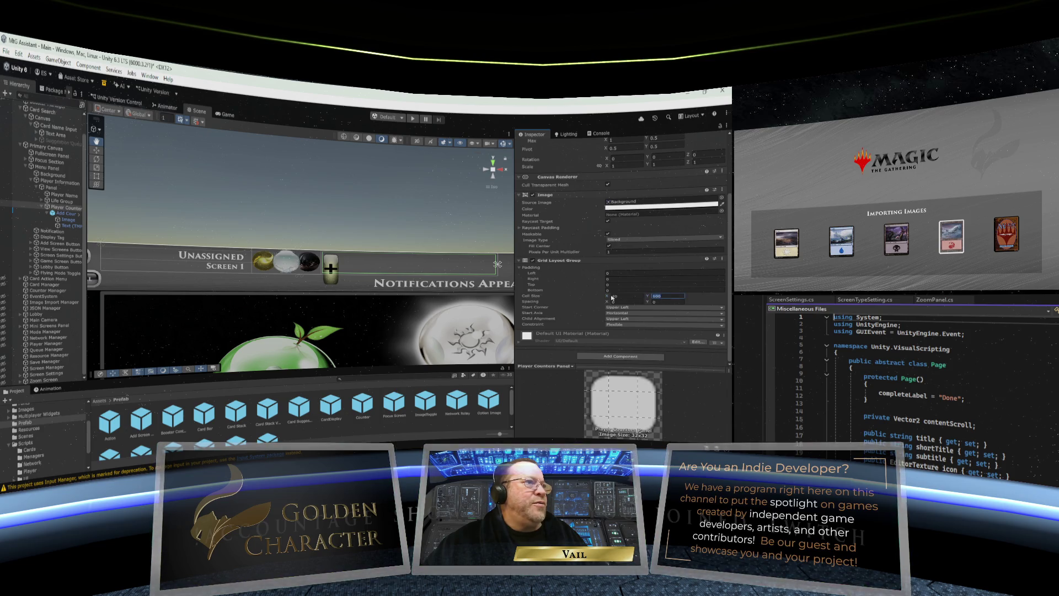
type("40")
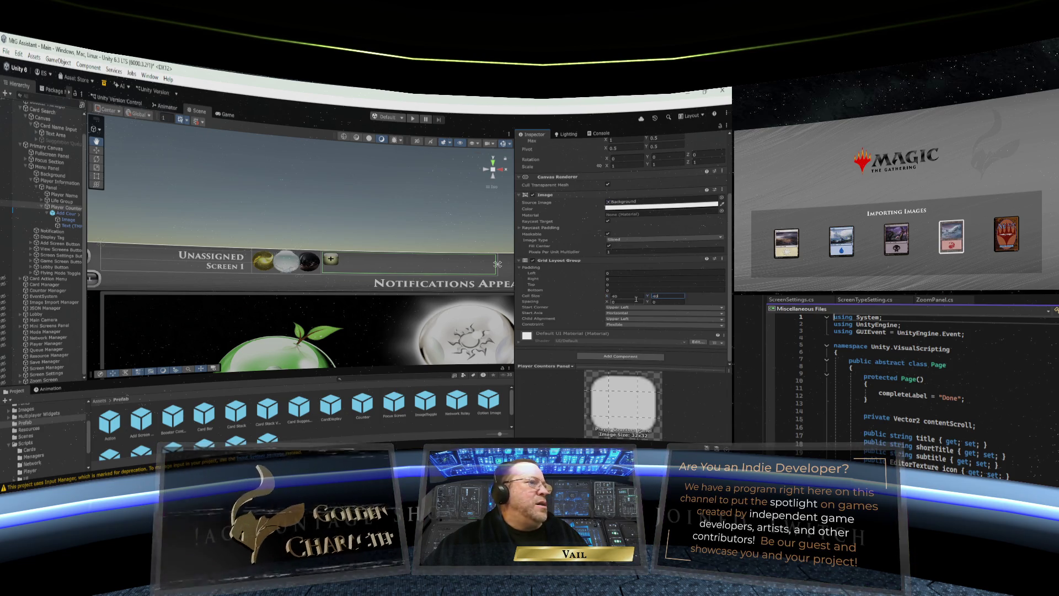
left_click(633, 298)
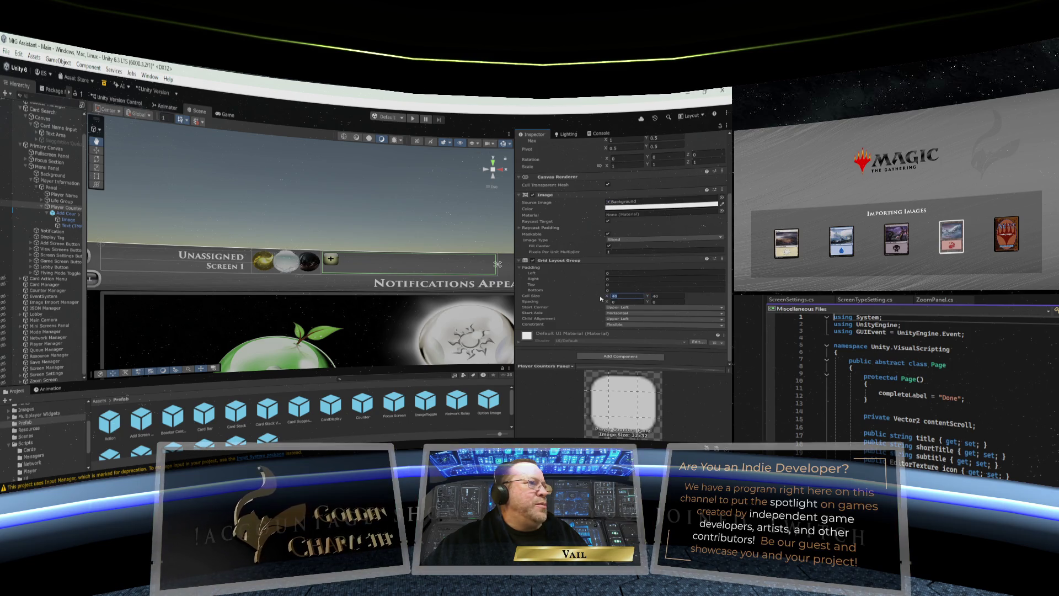
type("60")
key("Tab")
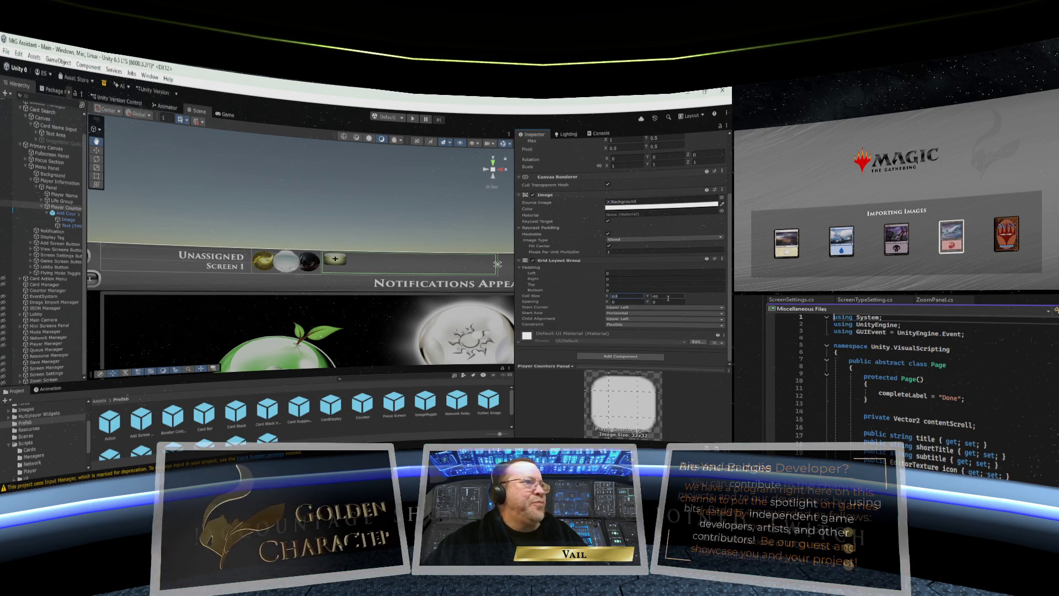
type("60")
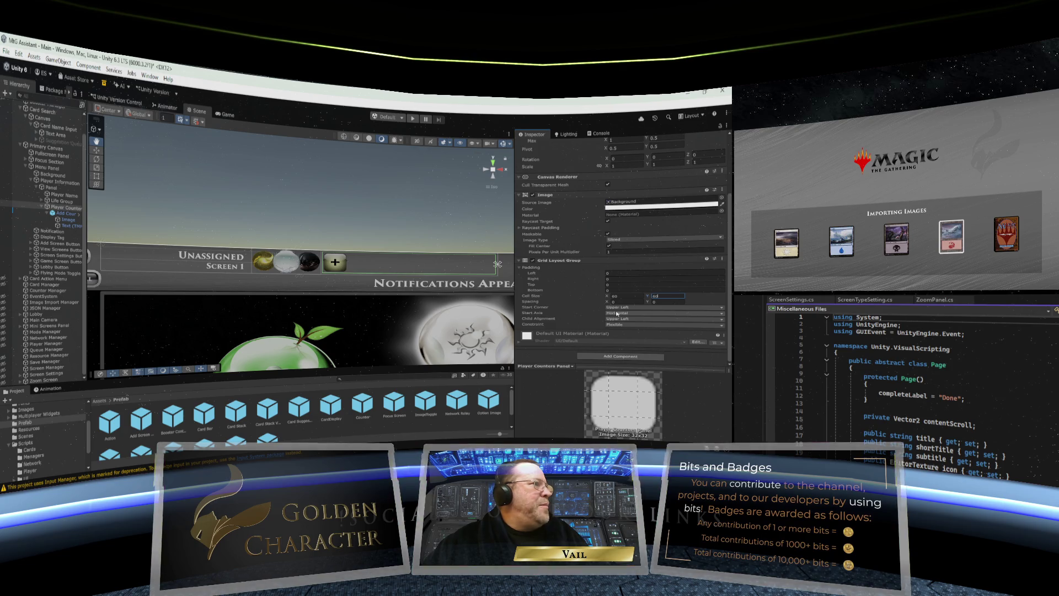
left_click(616, 296)
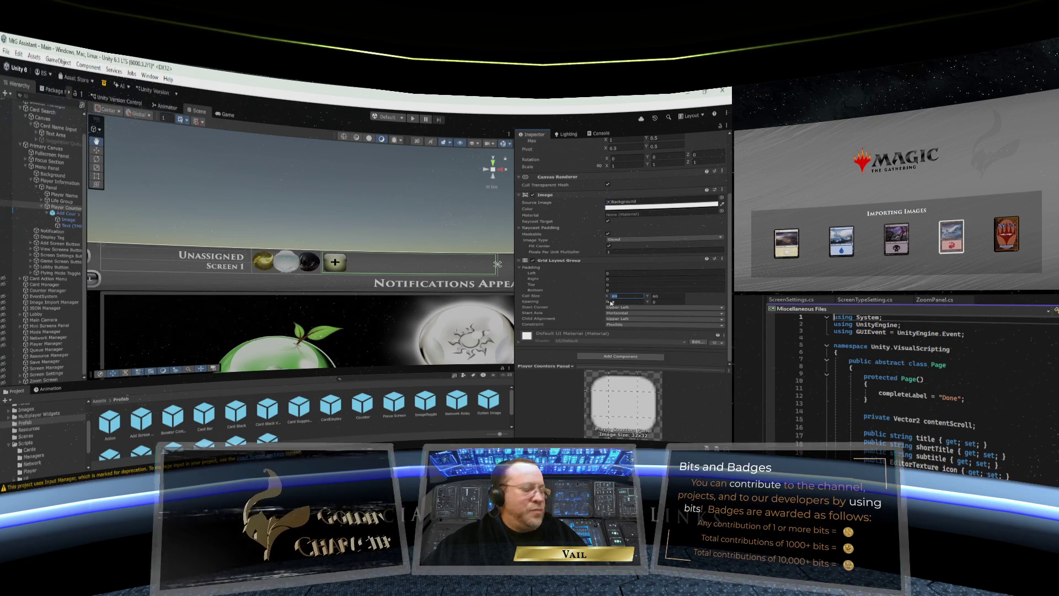
type("48")
key("Tab")
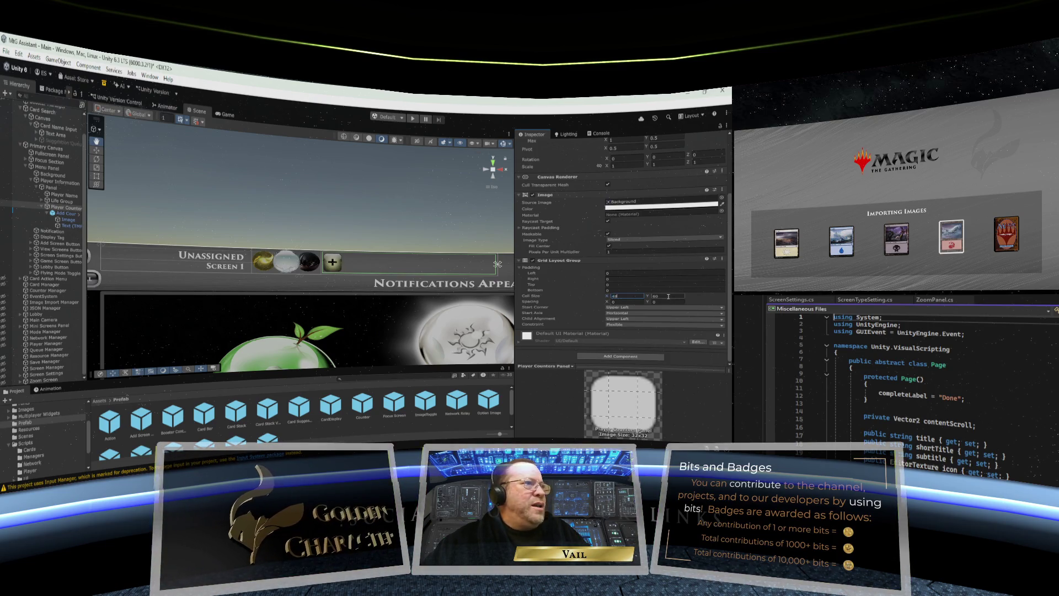
type("48")
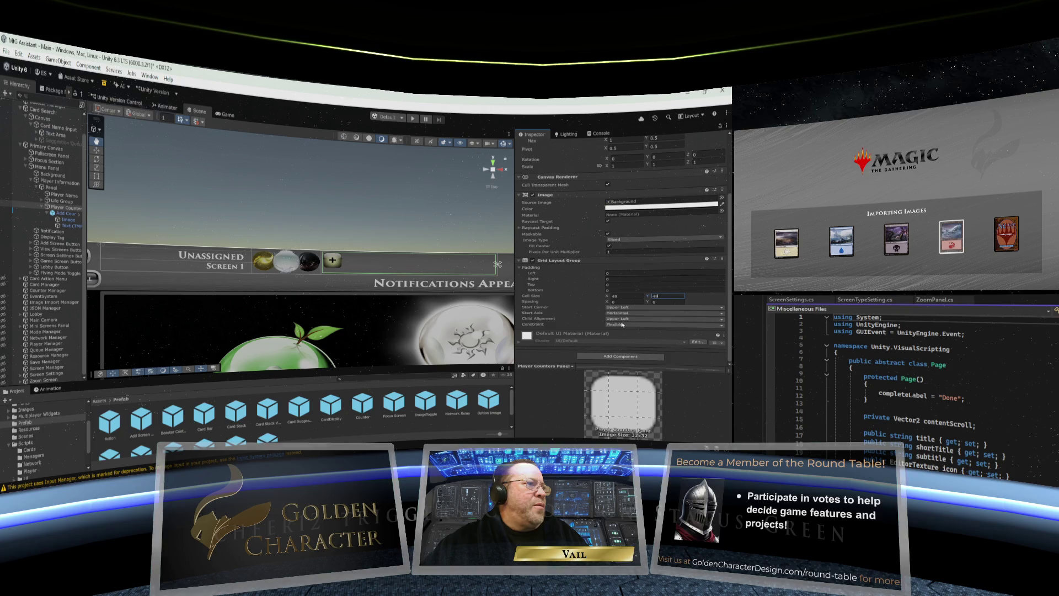
Step: Set the grid Constraint to Fixed Row Count and Child Alignment to Middle Left
left_click(641, 325)
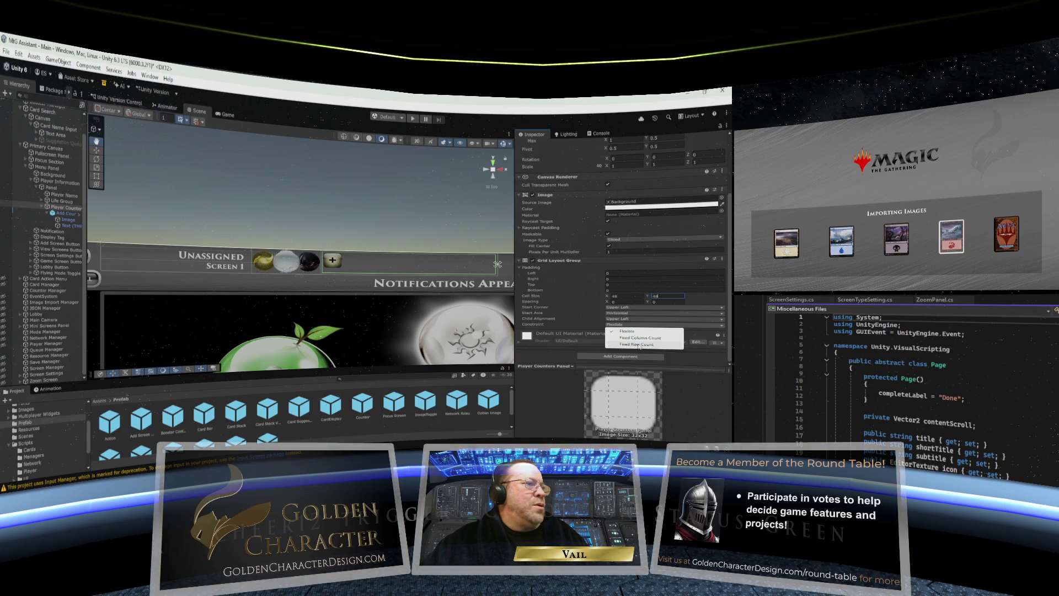
left_click(640, 345)
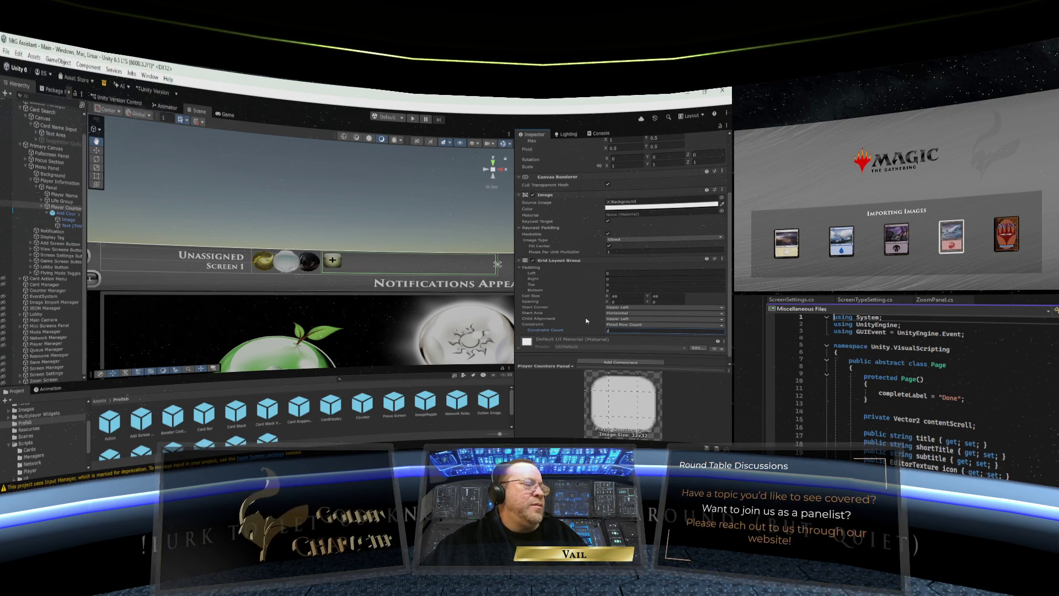
key("Return")
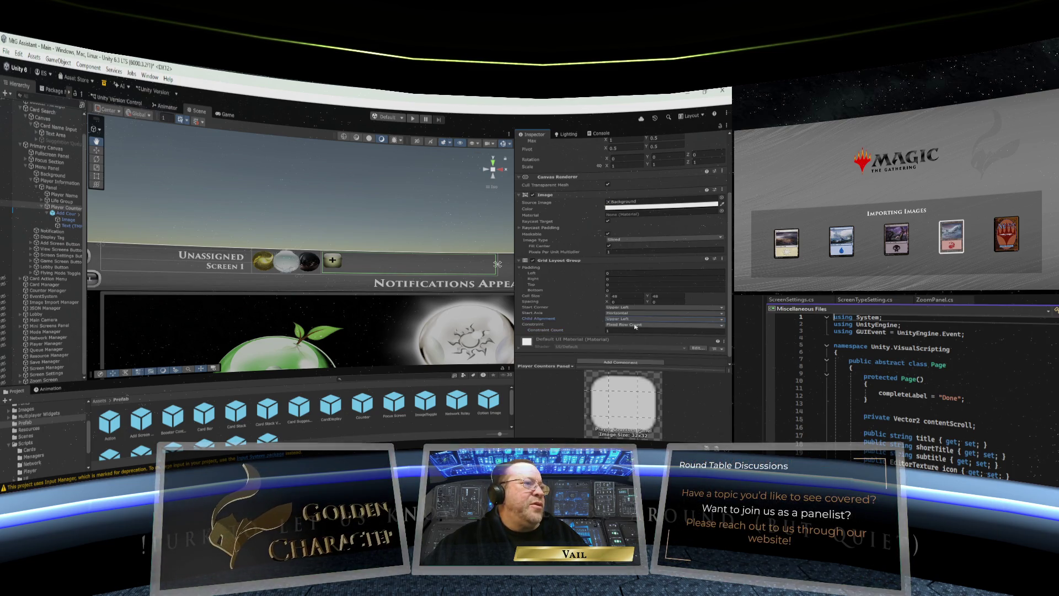
scroll(626, 325, "down", 1)
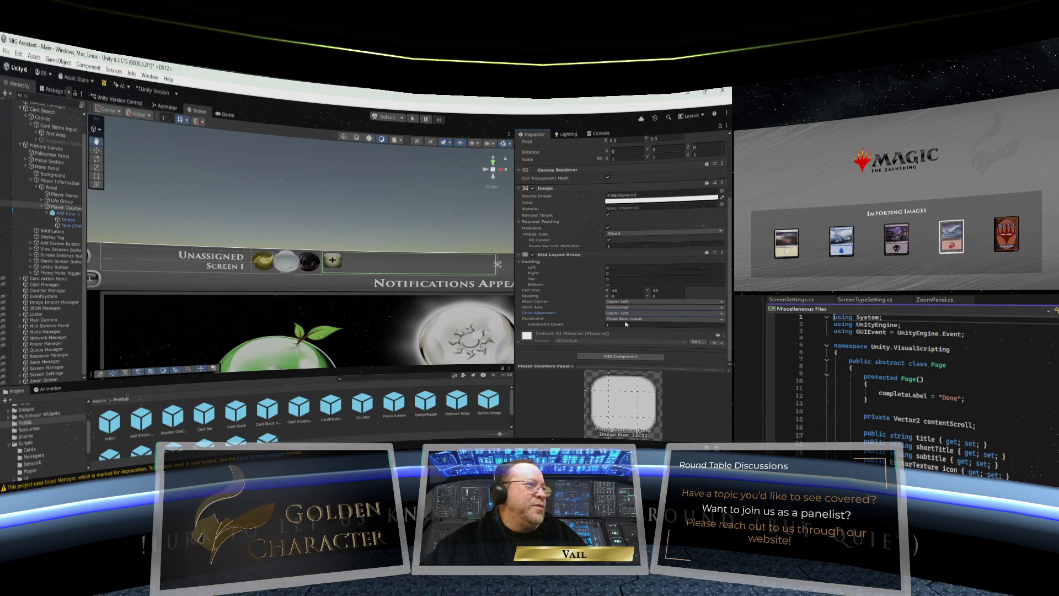
left_click(645, 314)
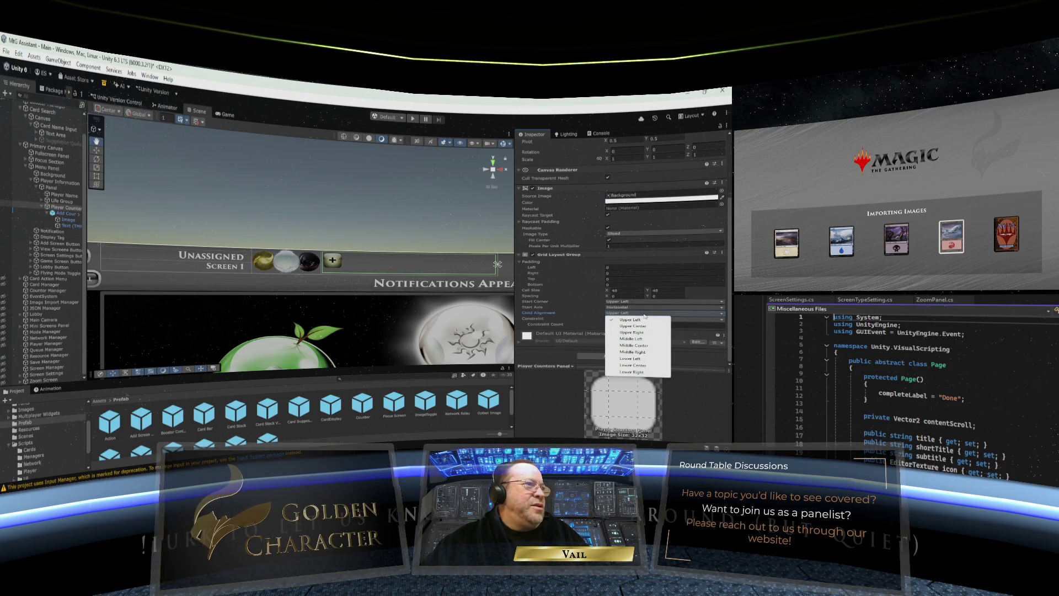
left_click(637, 339)
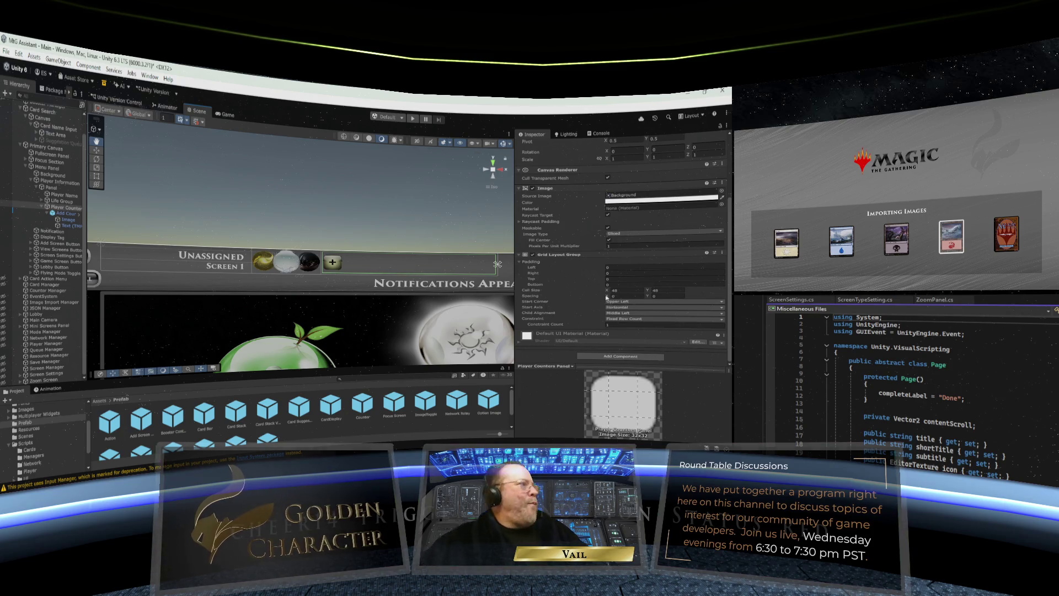
left_click(48, 214)
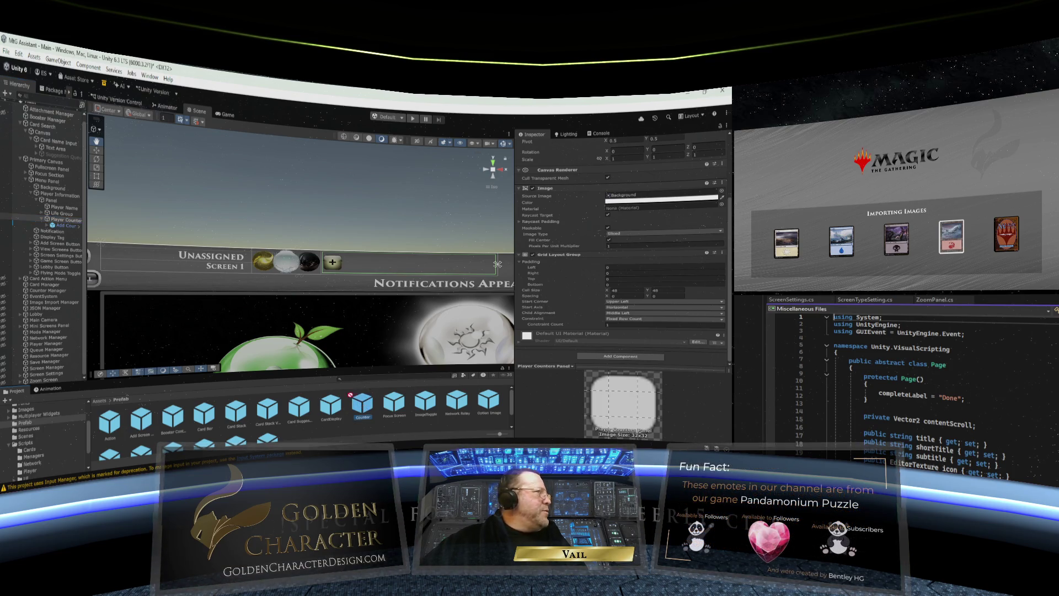
Step: Add a Counter prefab under Player Counter, duplicate it, and place both before Add Counter
left_click_drag(67, 224, 66, 225)
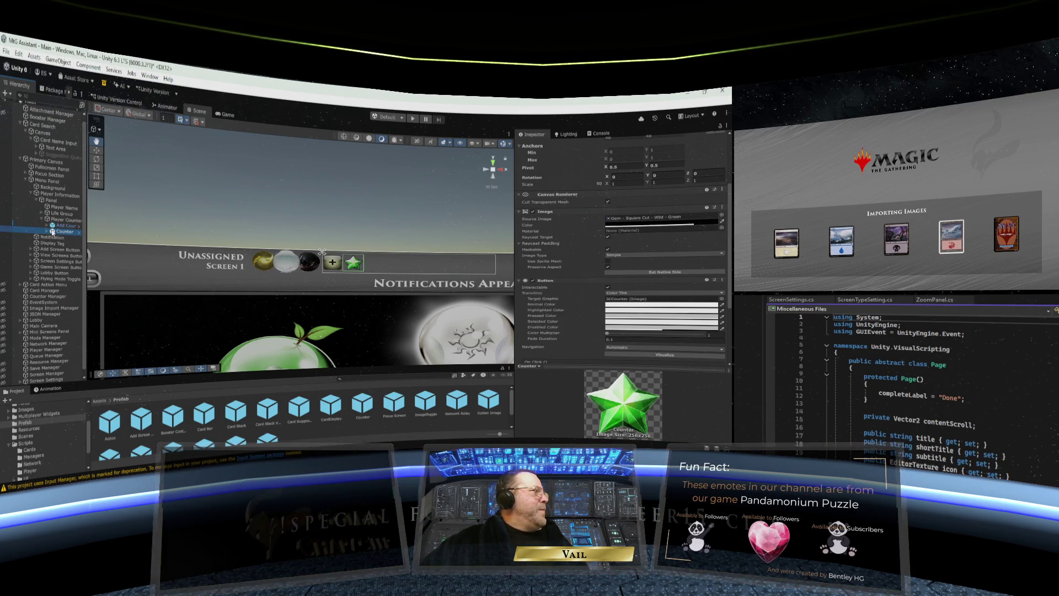
left_click_drag(52, 225, 53, 223)
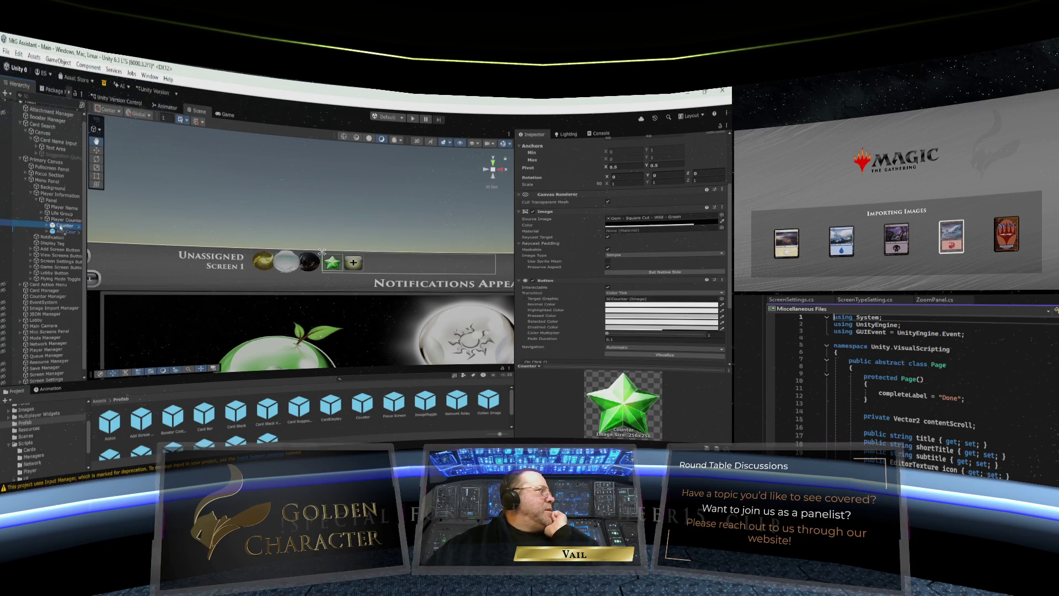
key("ctrl+d")
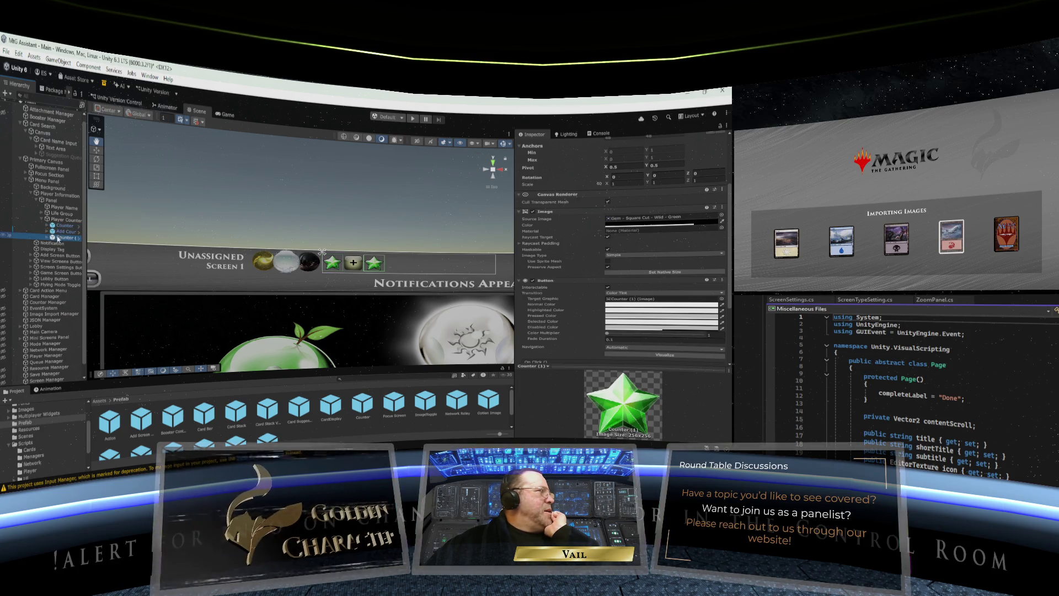
left_click_drag(55, 239, 56, 228)
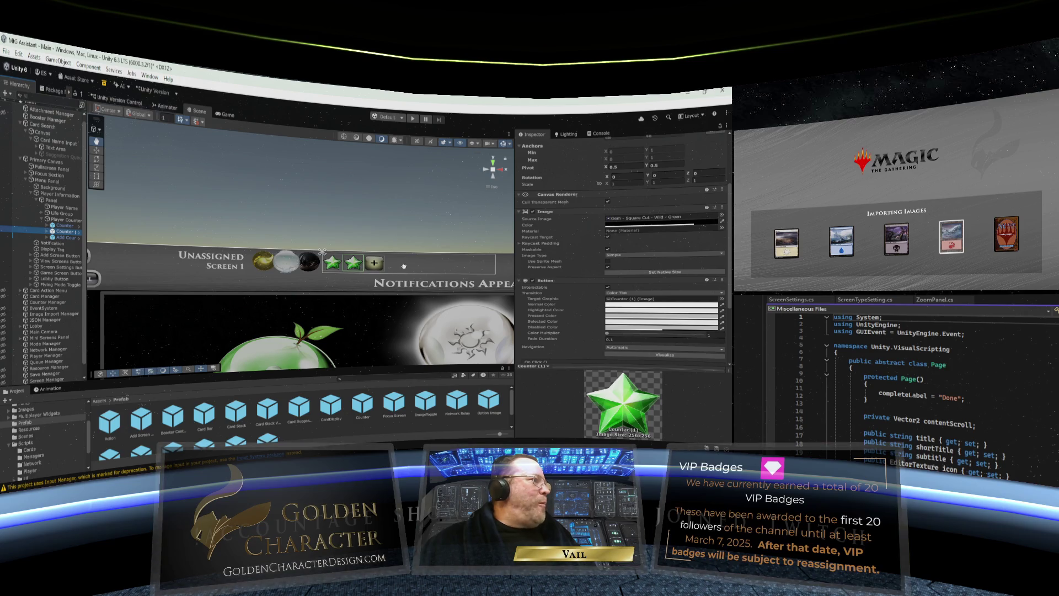
scroll(324, 240, "down", 2)
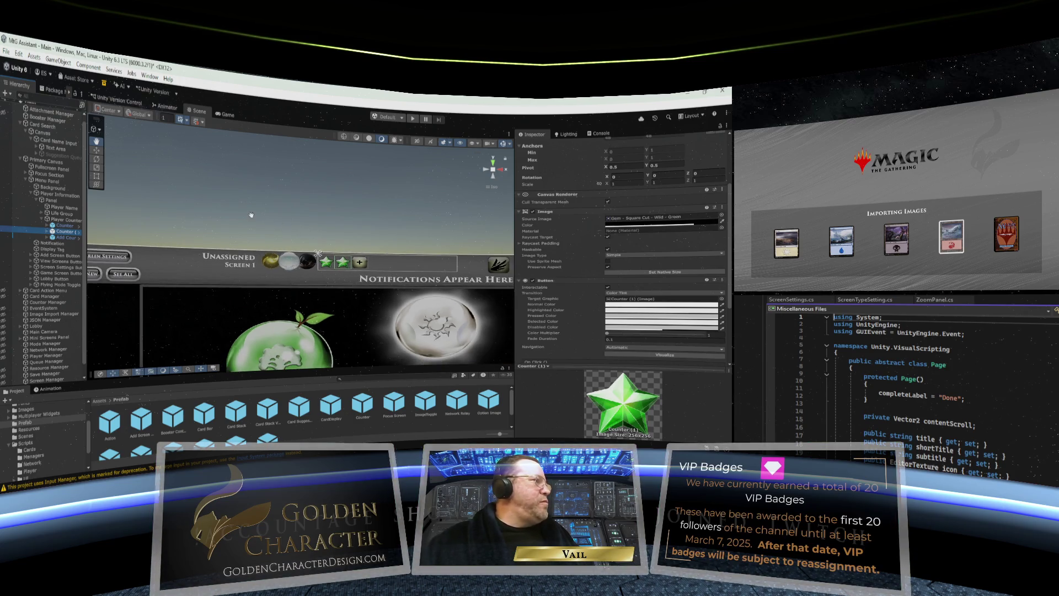
left_click(54, 188)
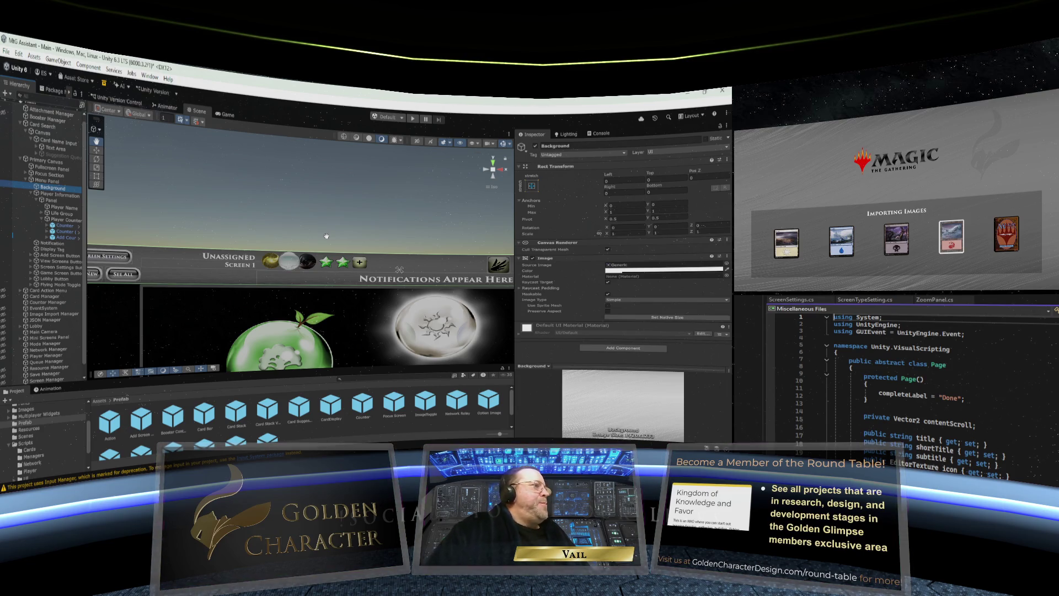
left_click(63, 220)
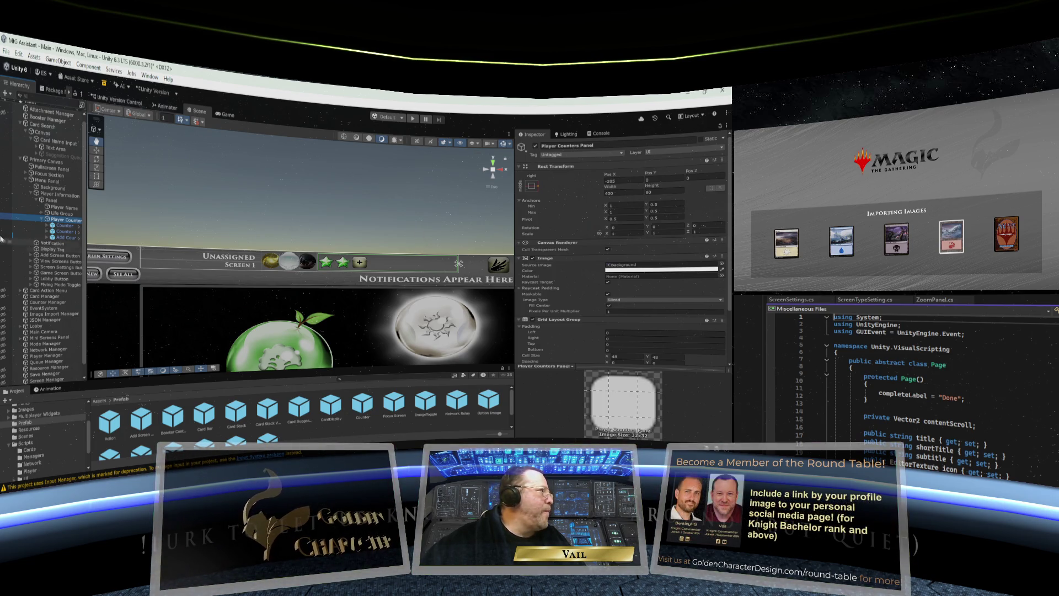
right_click(54, 232)
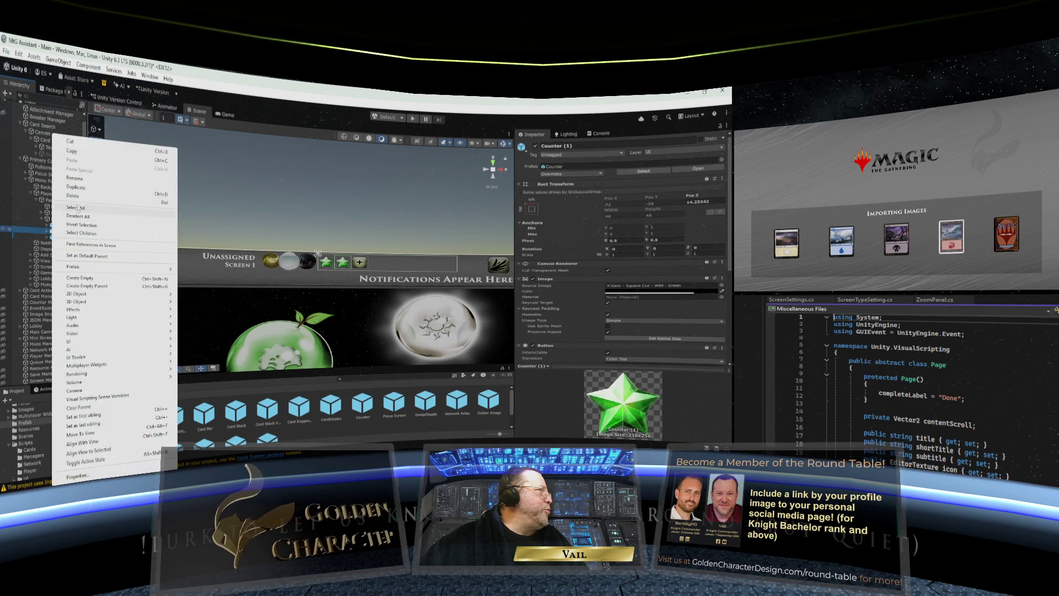
Step: Duplicate the Counter repeatedly until the panel holds nine star counters
left_click(77, 187)
right_click(56, 239)
left_click(78, 188)
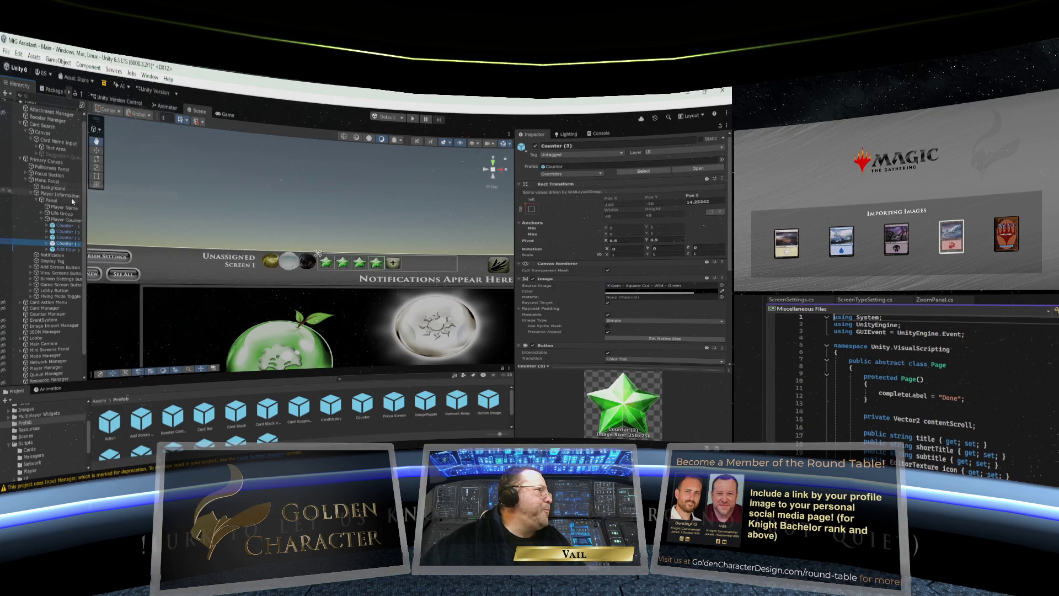
right_click(55, 244)
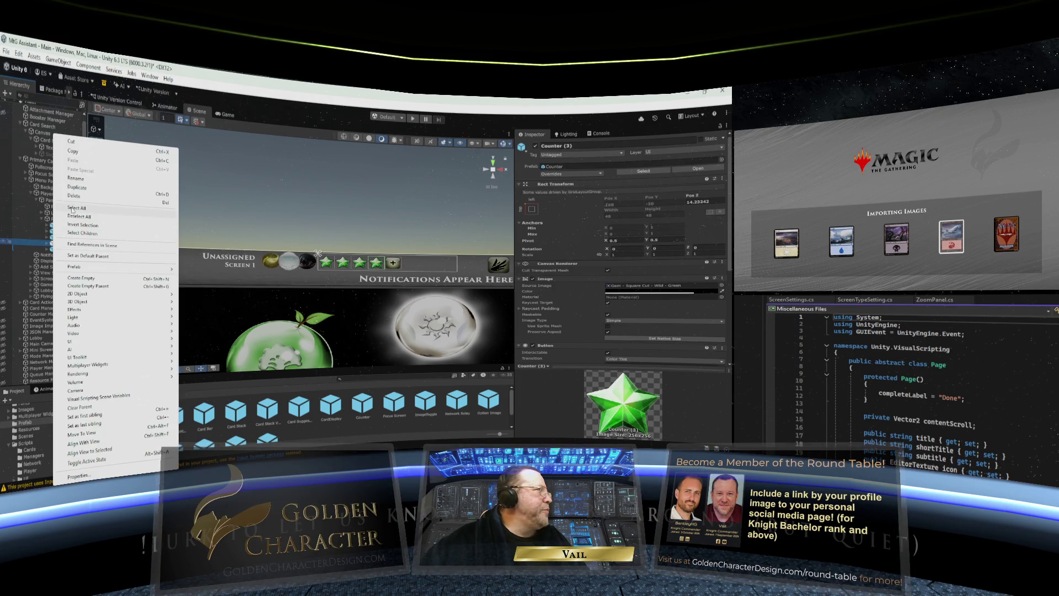
left_click(78, 187)
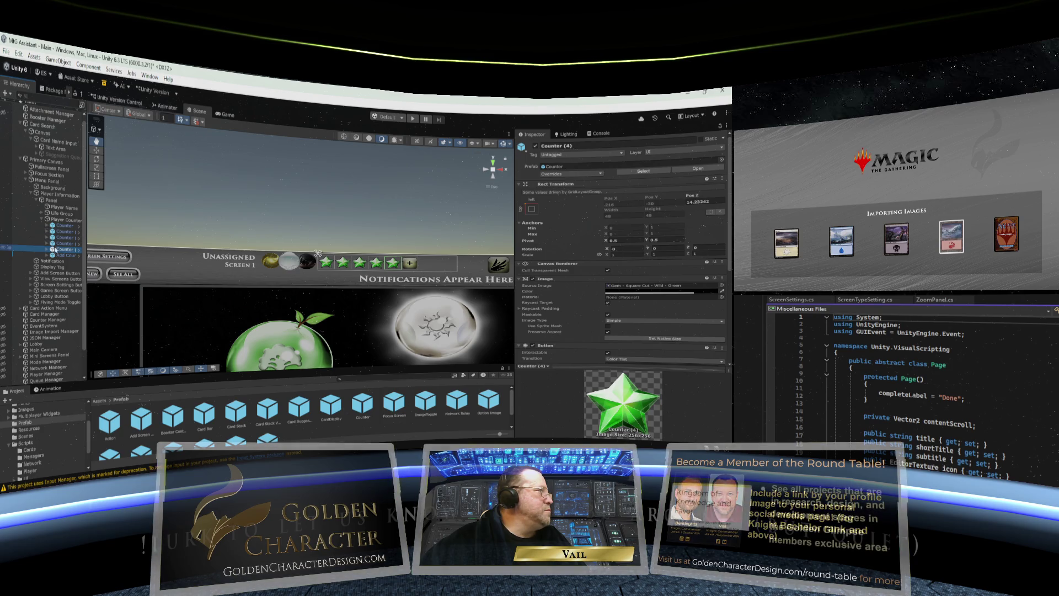
right_click(55, 249)
left_click(81, 190)
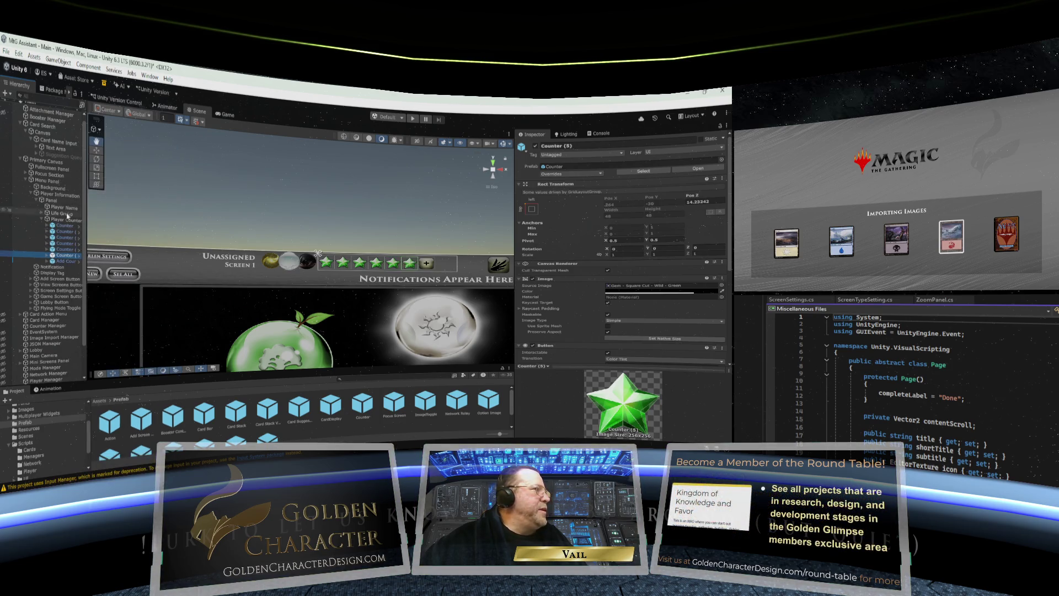
right_click(54, 256)
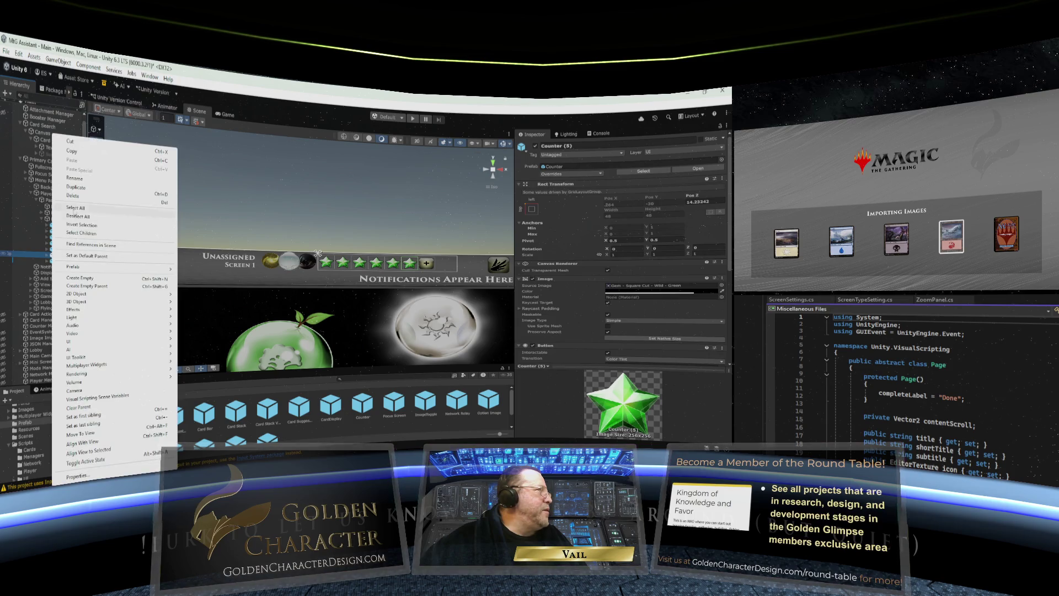
left_click(84, 190)
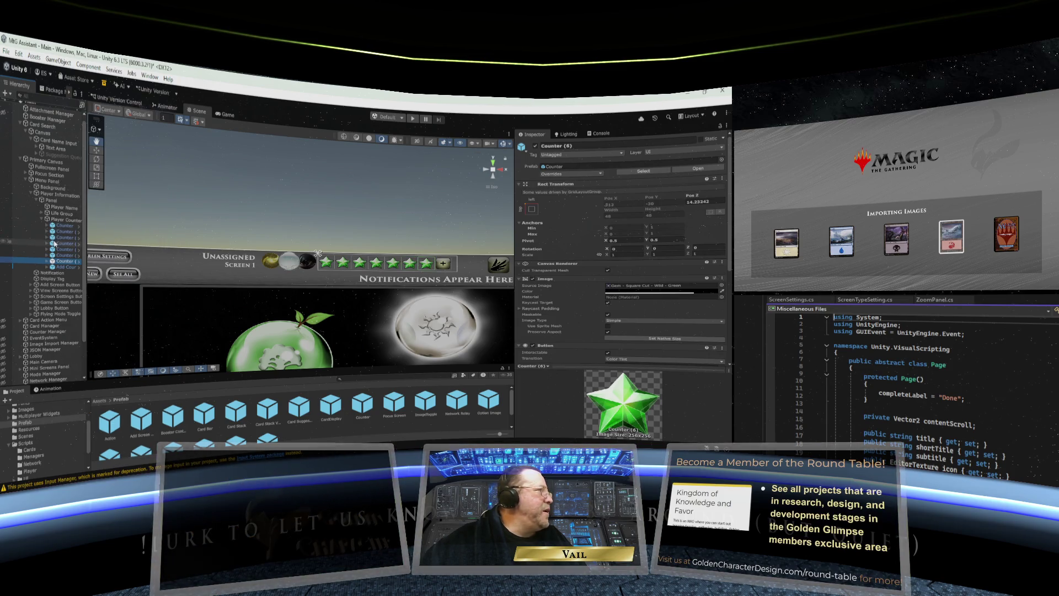
right_click(55, 261)
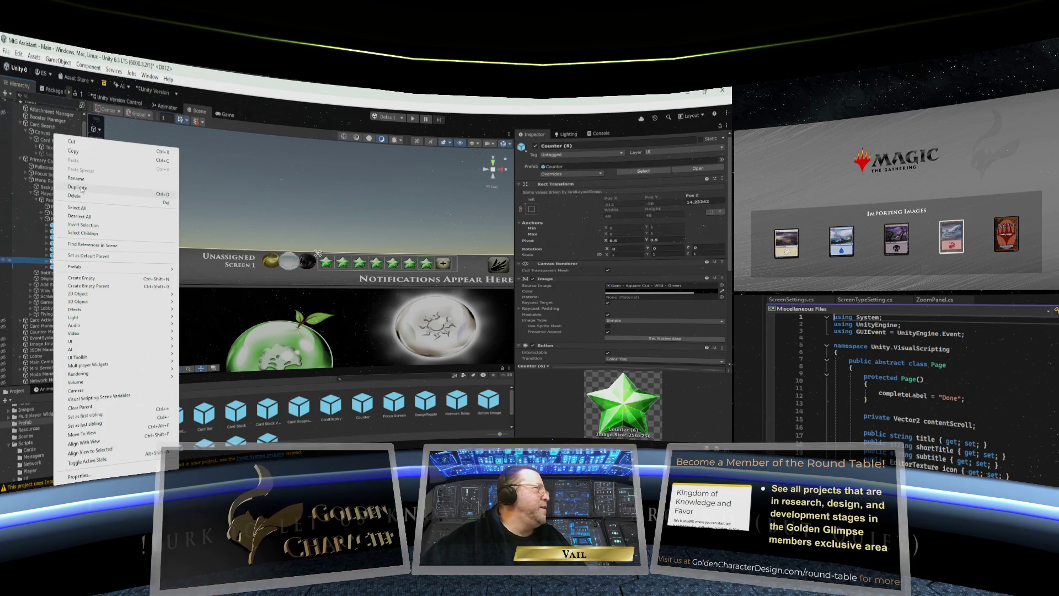
left_click(81, 188)
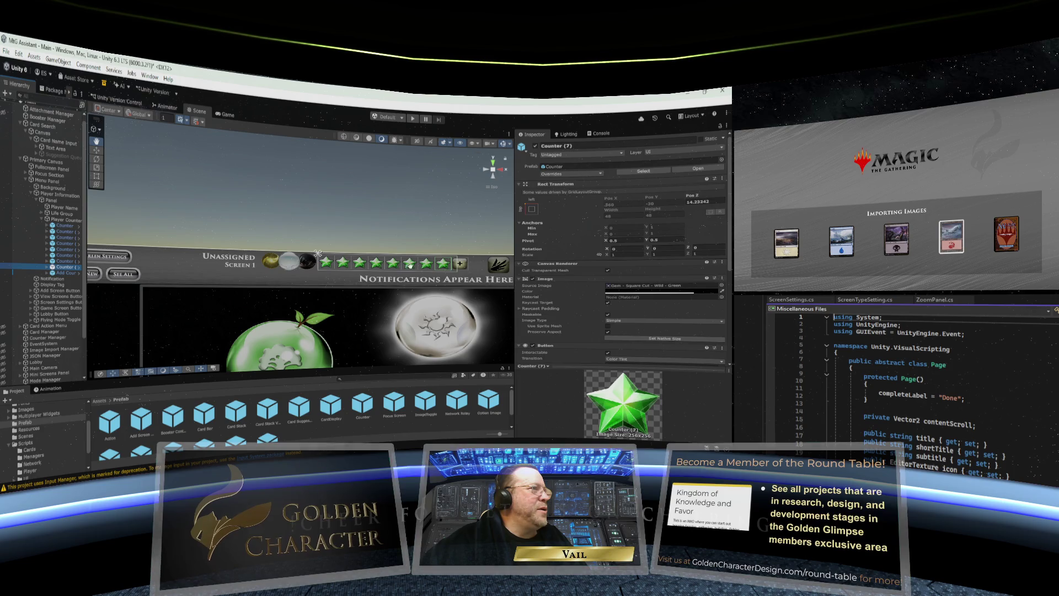
key("ctrl+d")
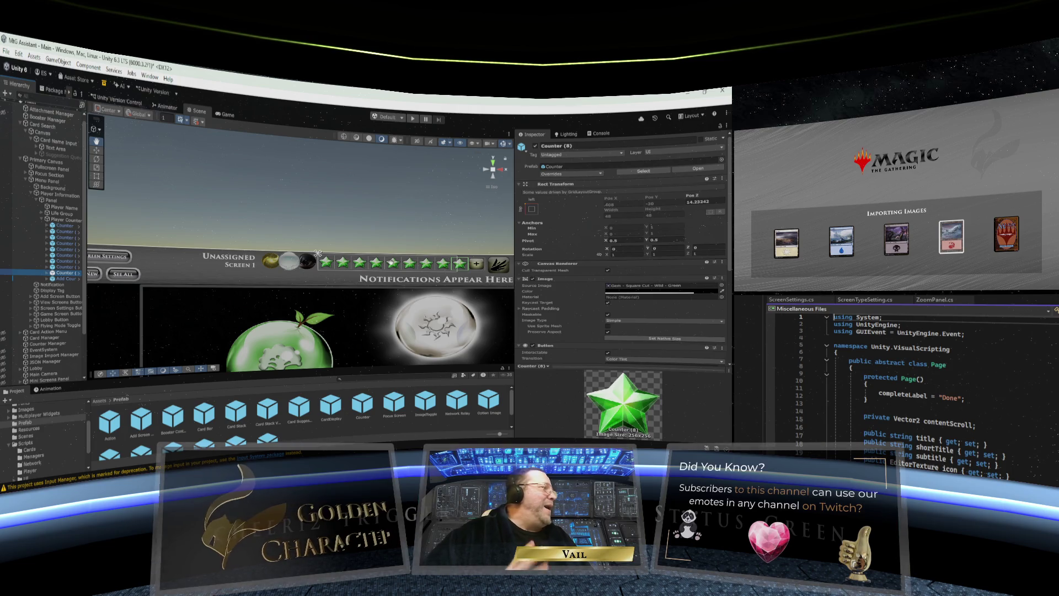
Step: Select all nine Counters in the Hierarchy and delete them
left_click(65, 225)
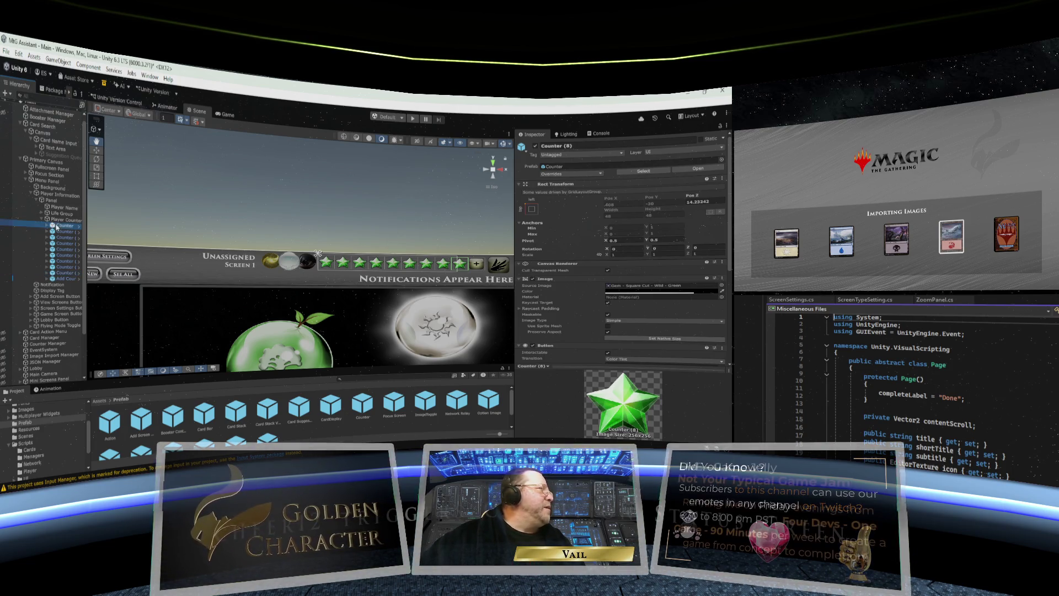
left_click(60, 273, "shift")
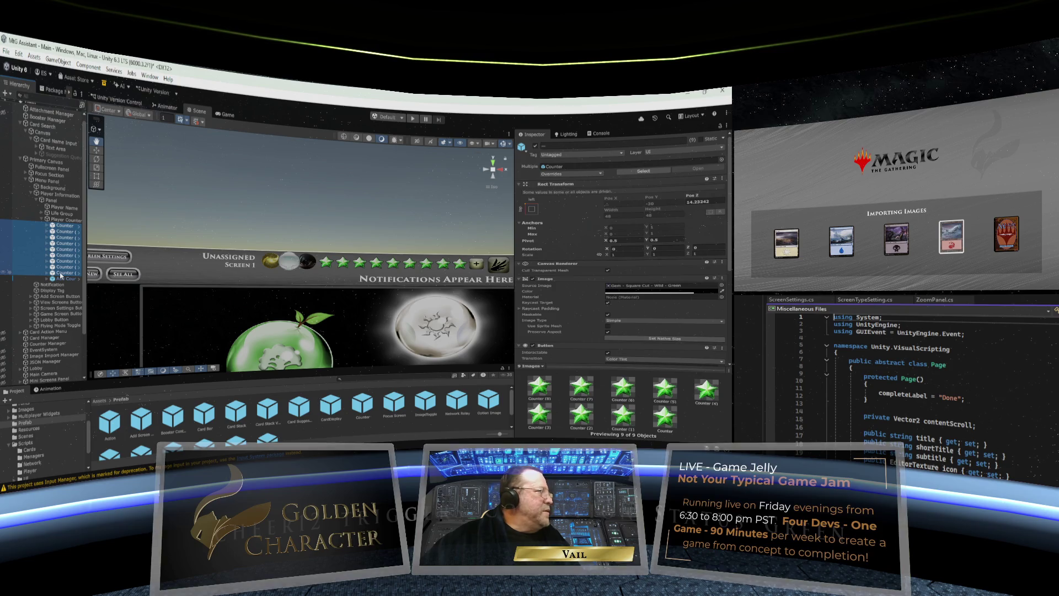
key("Delete")
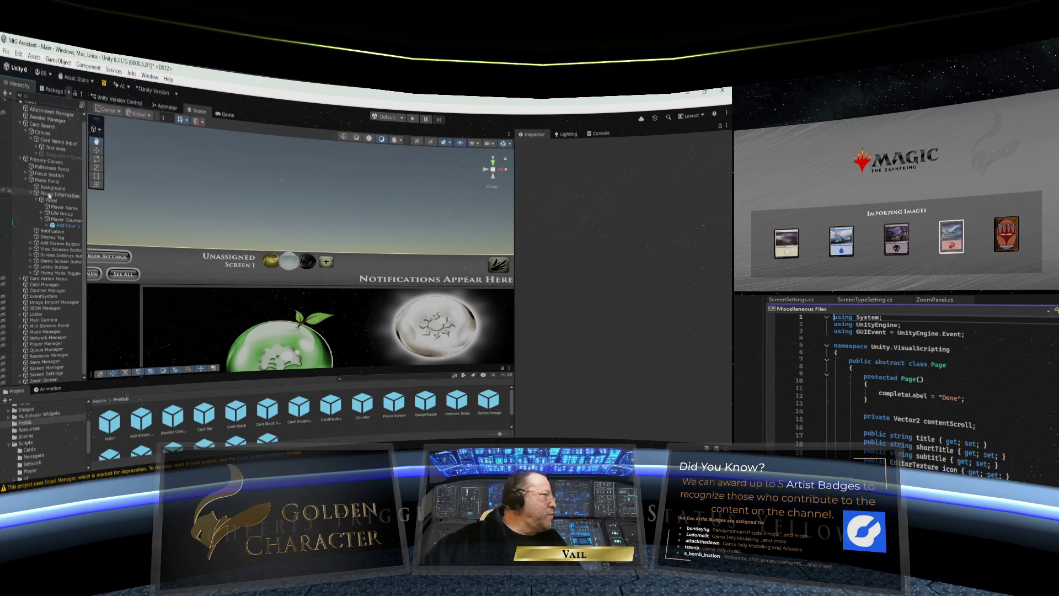
Step: Duplicate Add Counter seven times, creating Add Counter (1) through Add Counter (7)
left_click(57, 221)
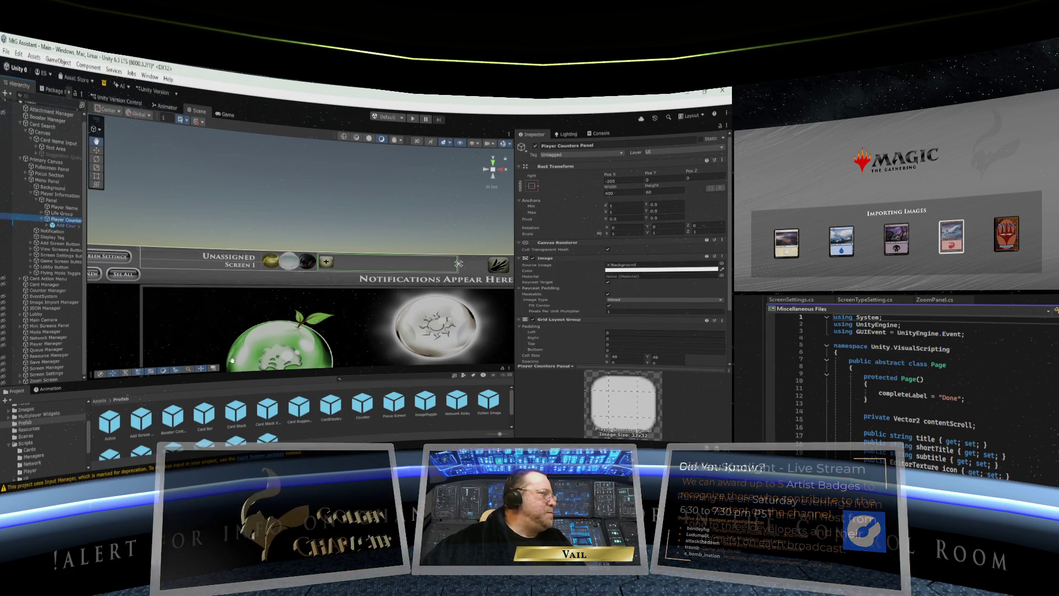
left_click(55, 226)
right_click(54, 227)
left_click(77, 209)
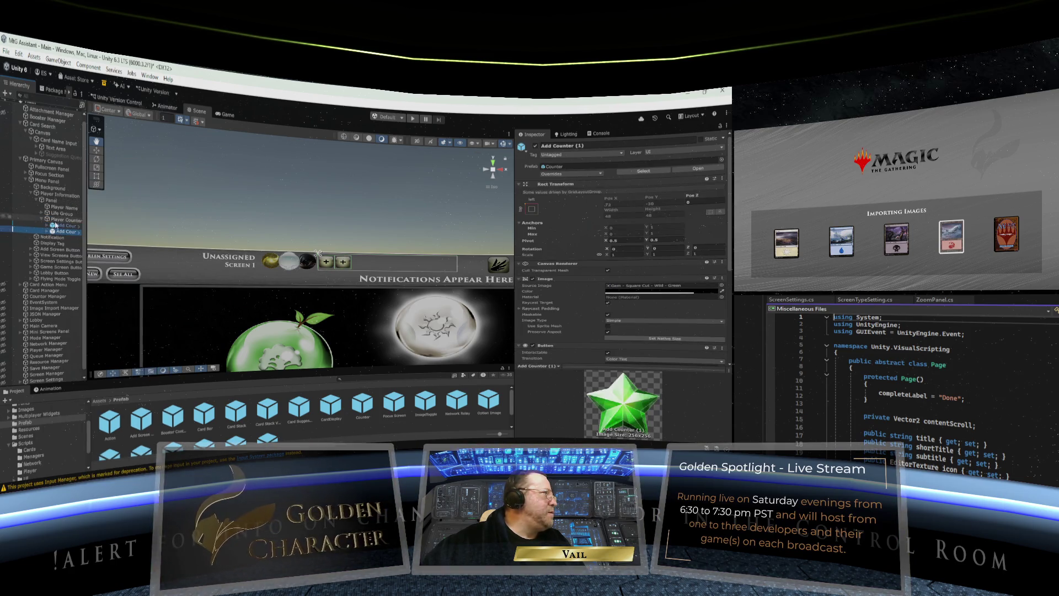
right_click(54, 233)
left_click(83, 206)
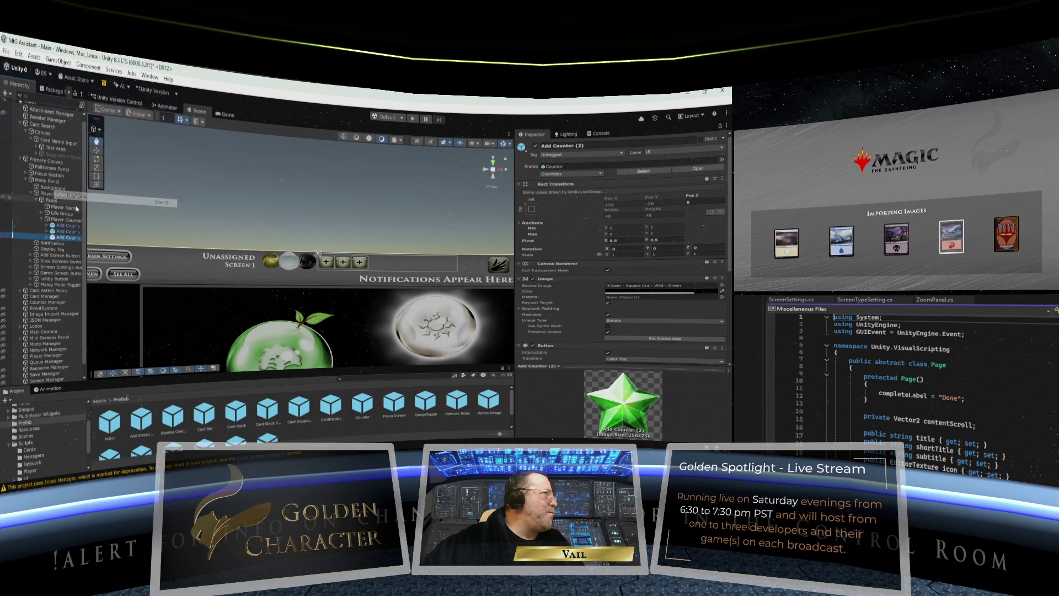
right_click(53, 237)
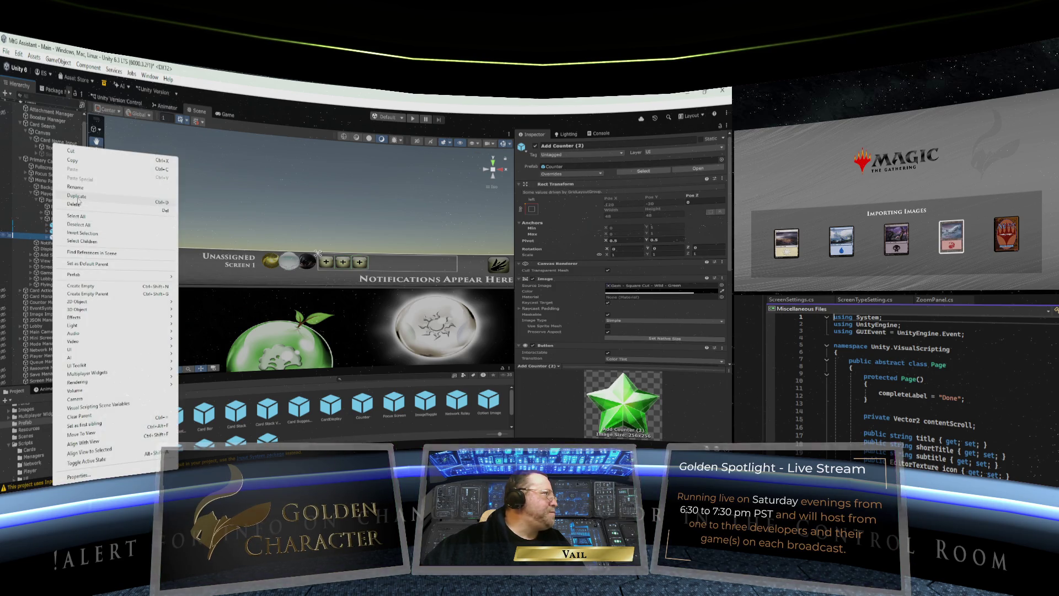
left_click(80, 202)
right_click(59, 243)
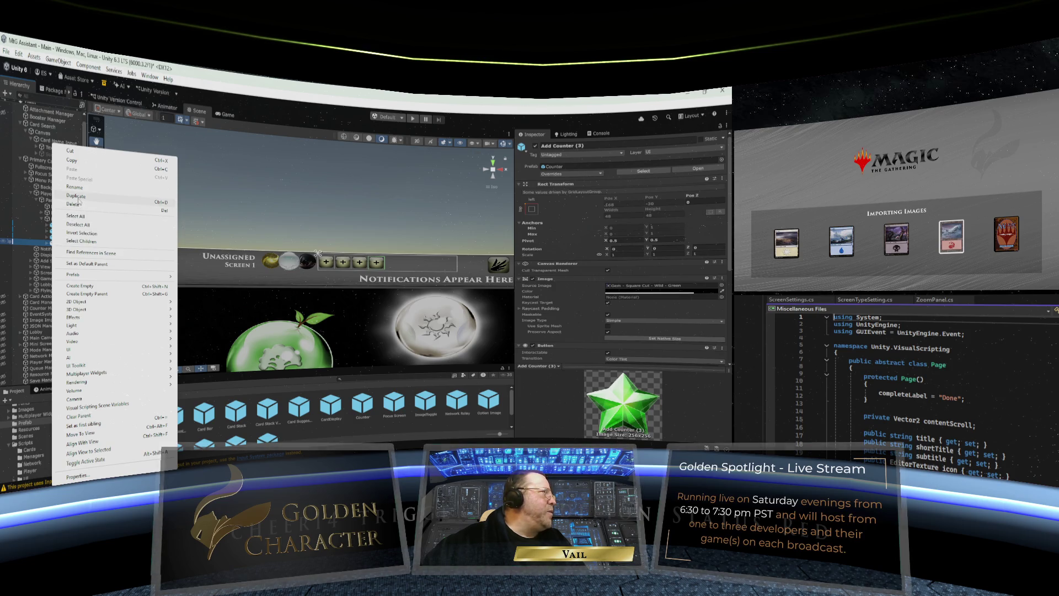
left_click(78, 204)
right_click(56, 250)
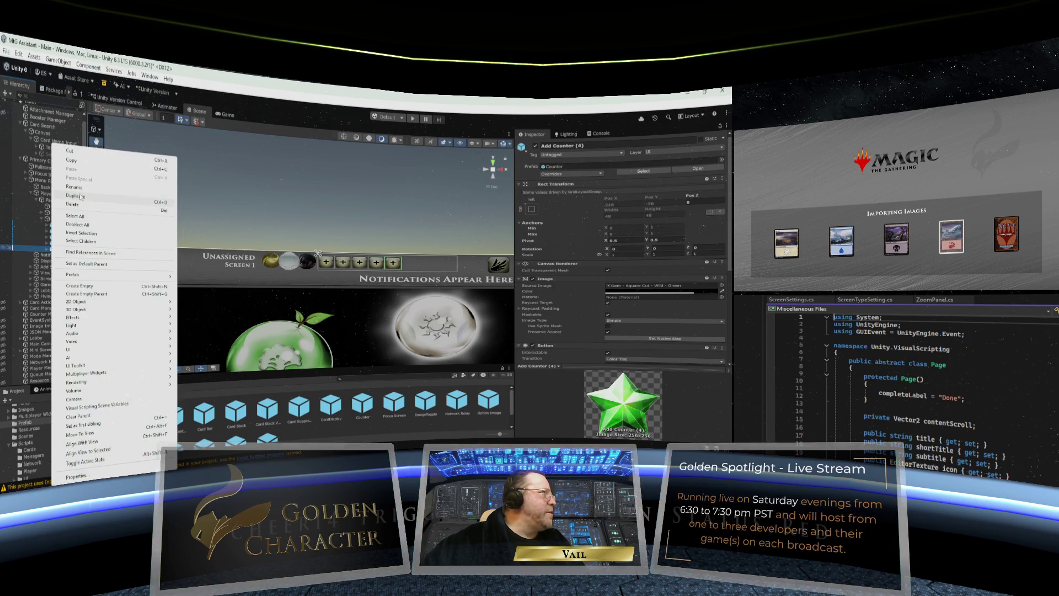
left_click(79, 201)
right_click(55, 256)
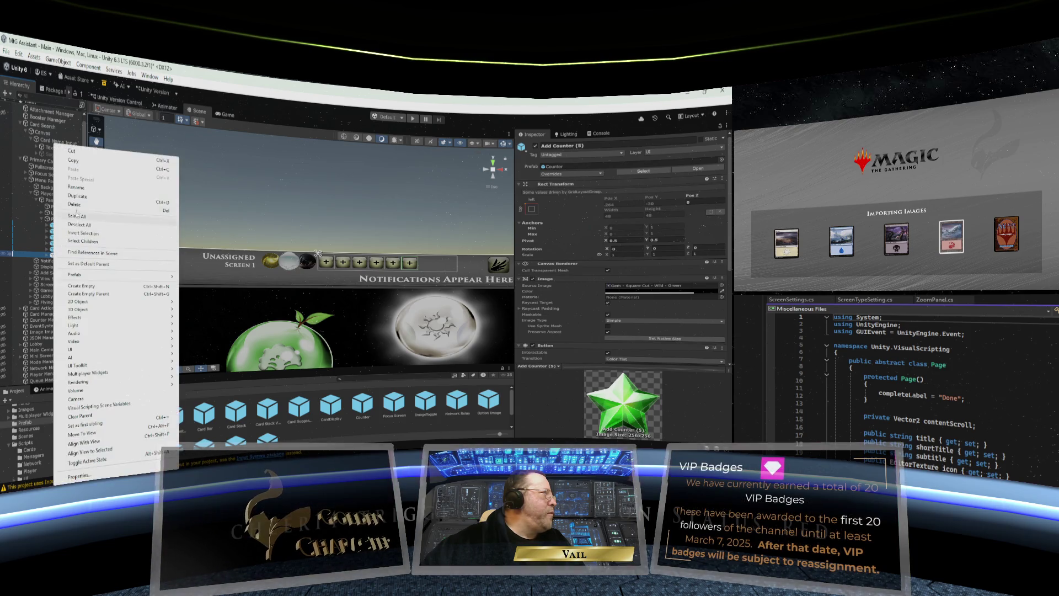
left_click(81, 201)
right_click(55, 261)
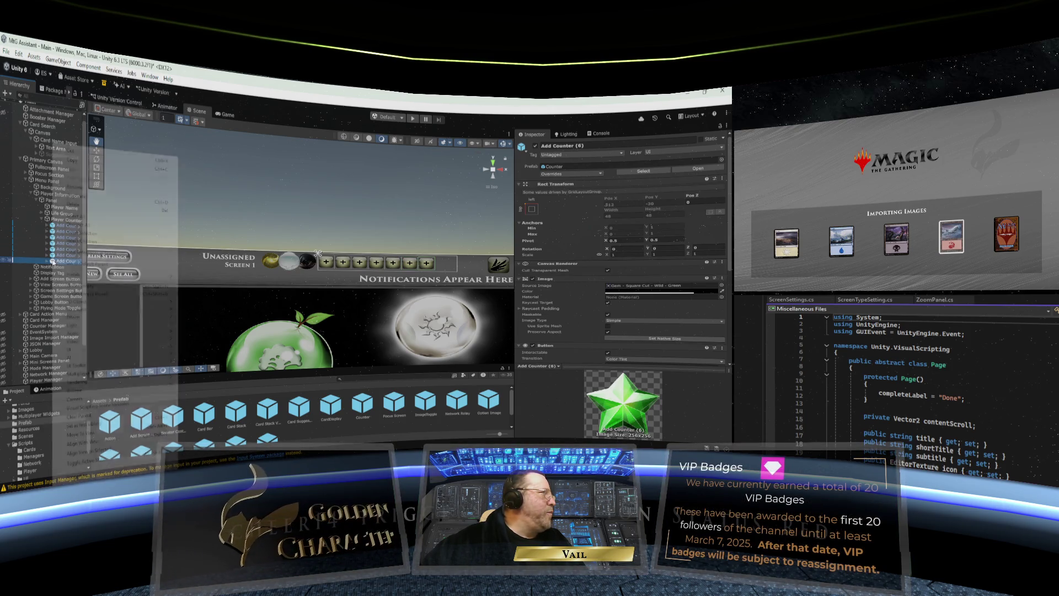
left_click(80, 197)
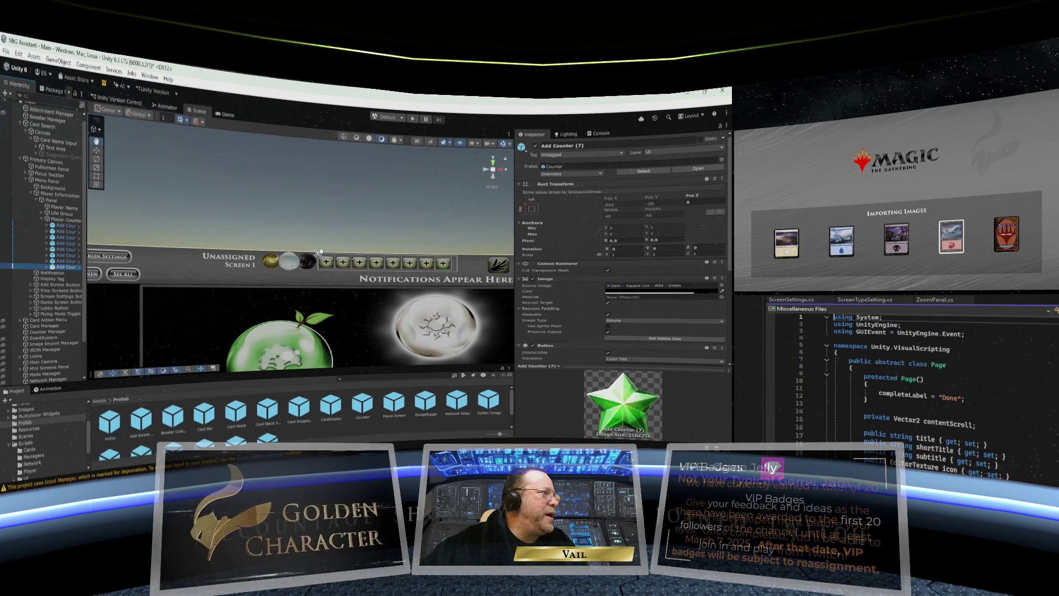
left_click(82, 222)
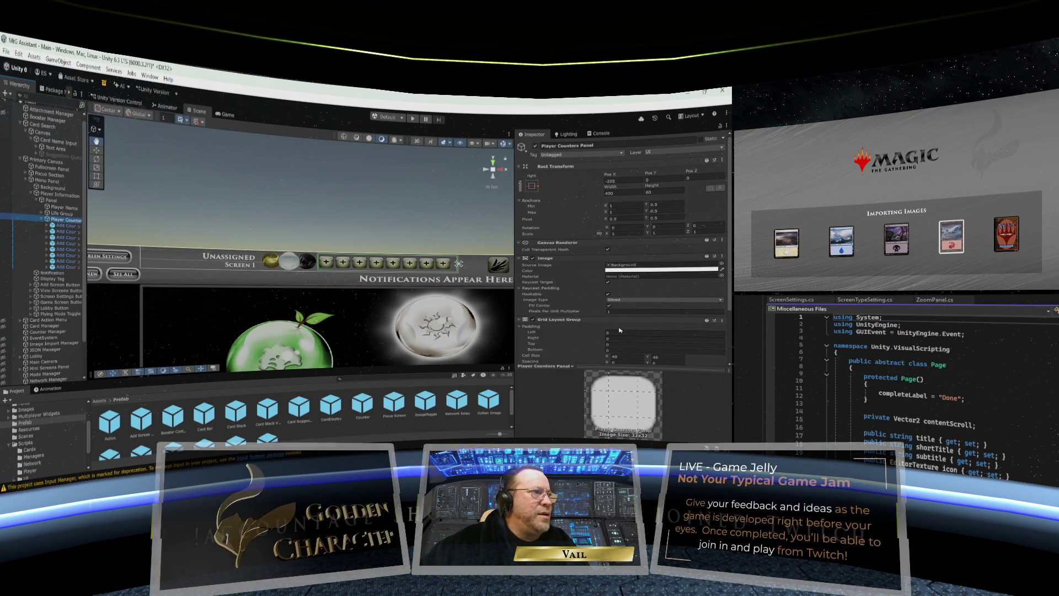
Step: Set the Grid Layout Group's left padding to 12
scroll(619, 328, "down", 2)
left_click(617, 300)
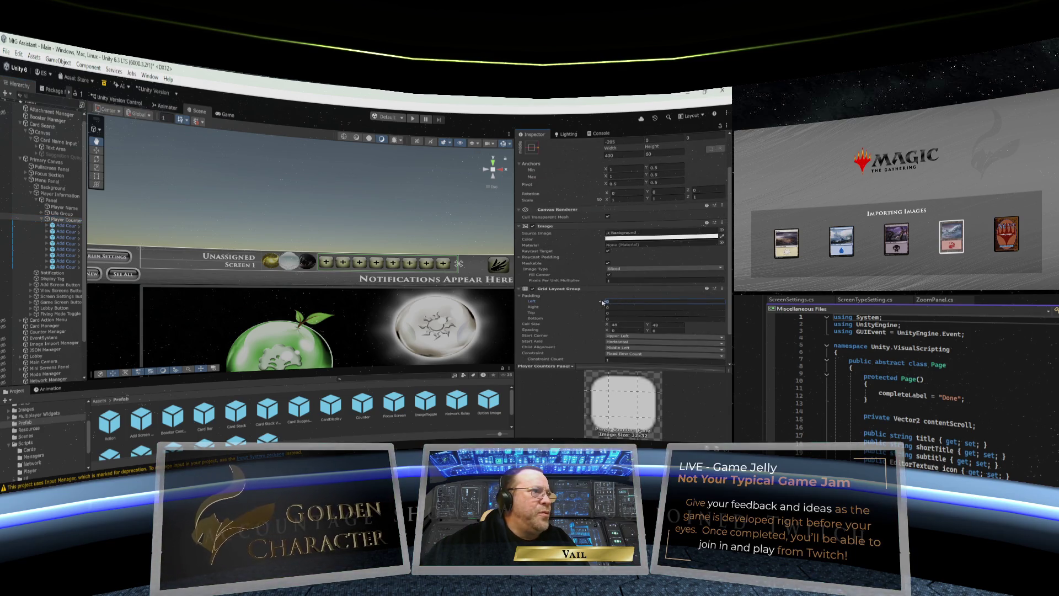
type("10")
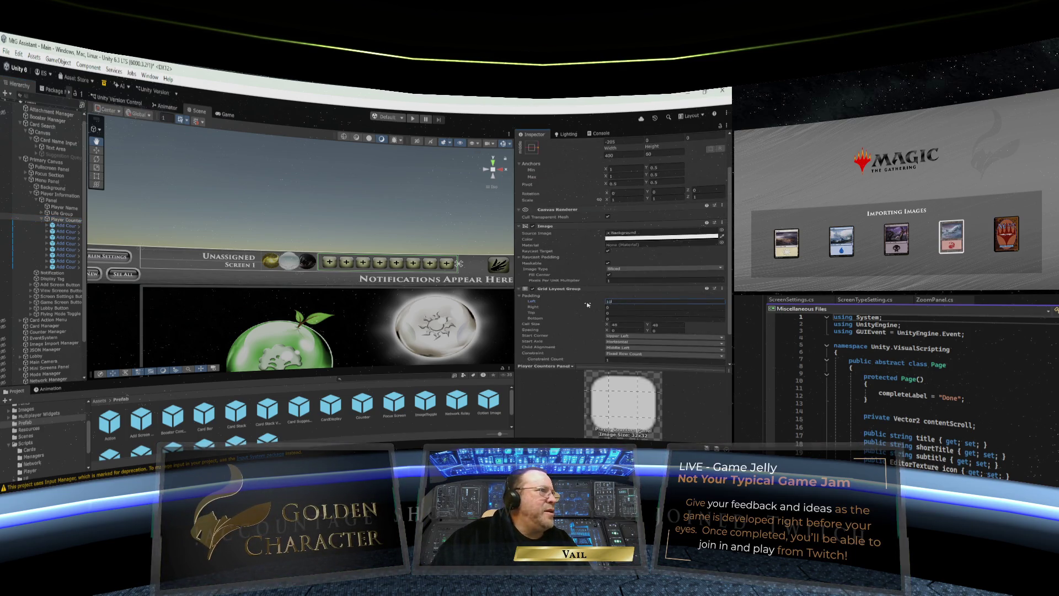
key("BackSpace")
type("5")
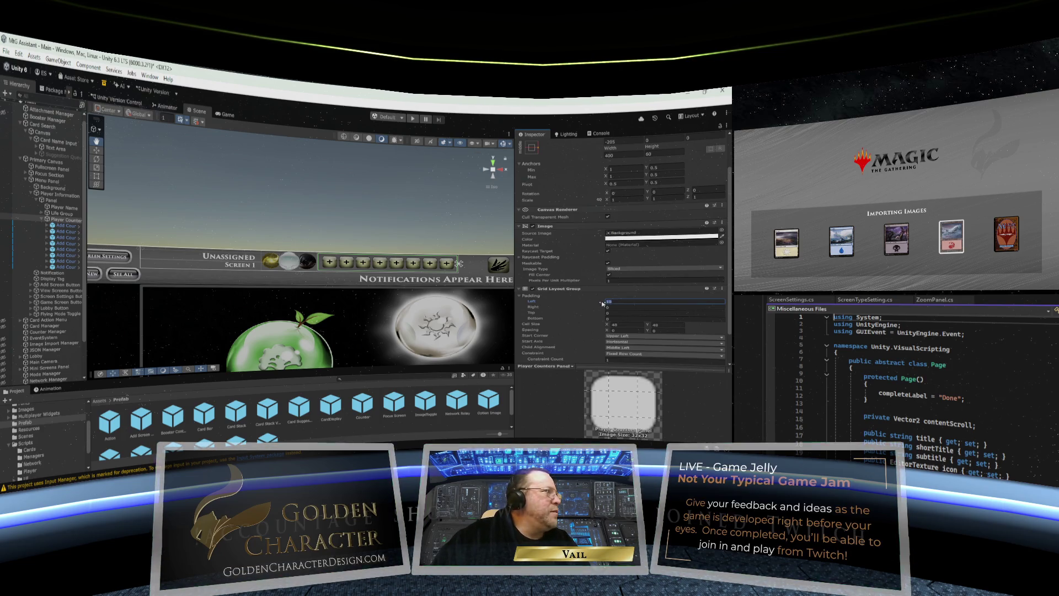
type("18")
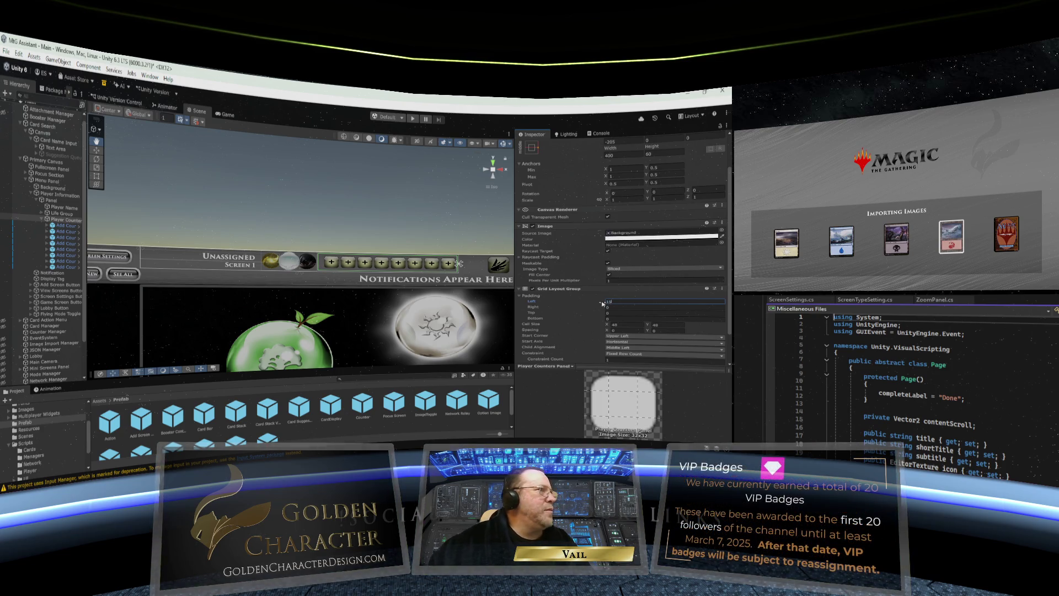
left_click(55, 279)
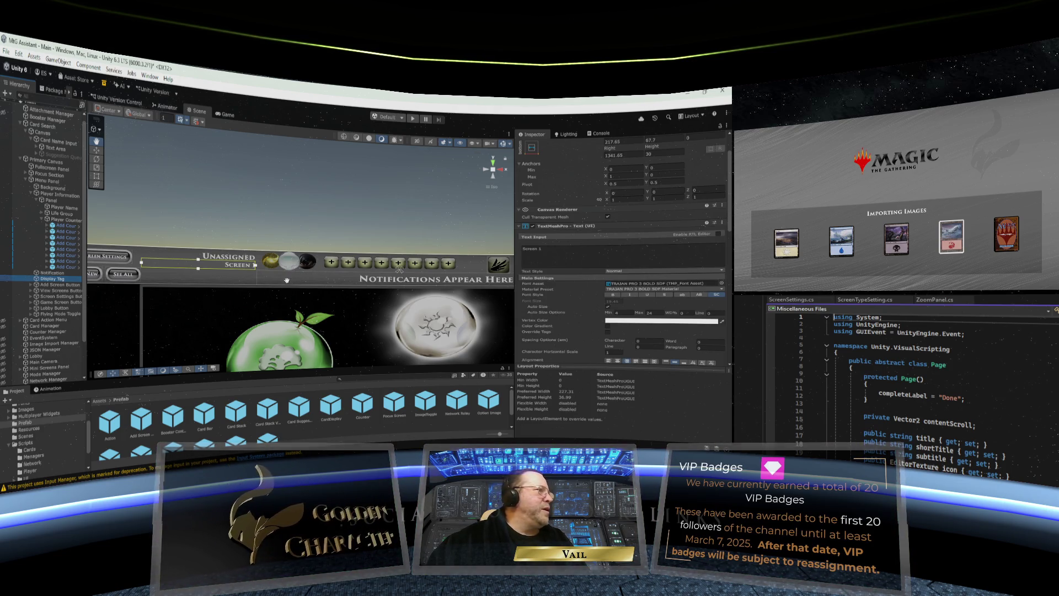
left_click(48, 284)
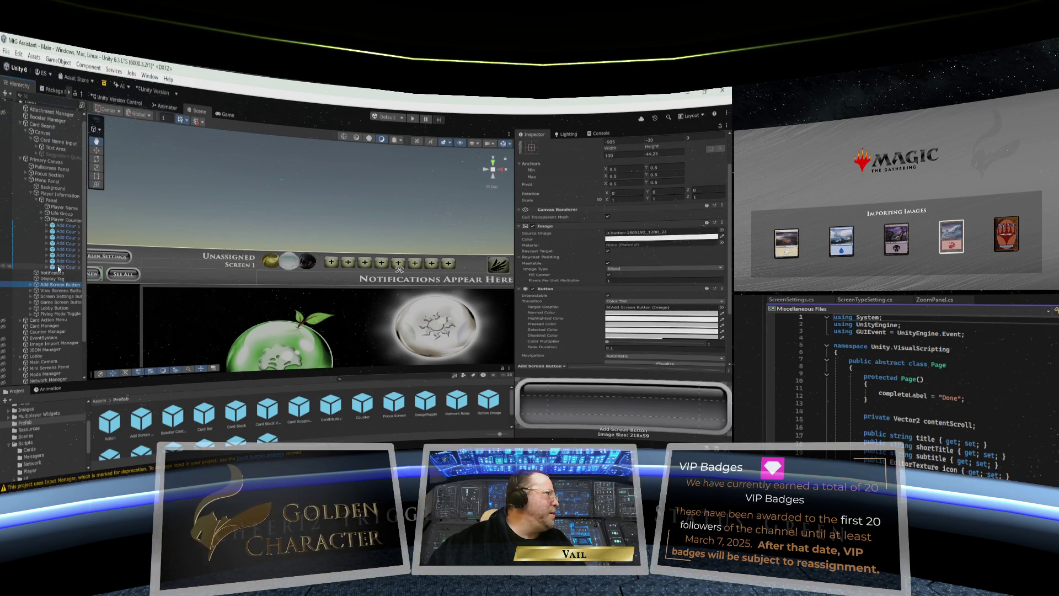
left_click(61, 220)
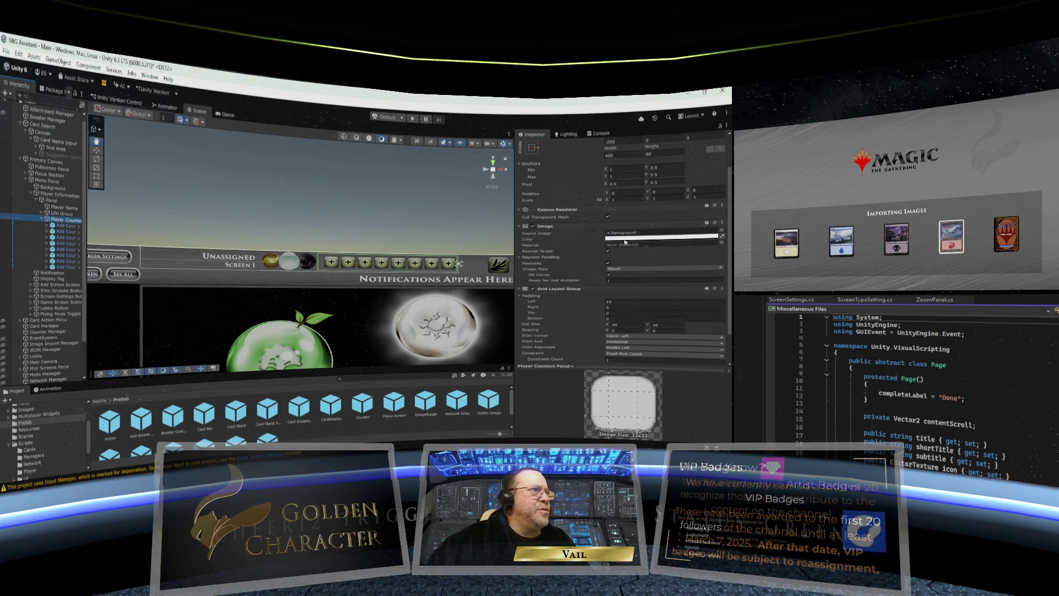
left_click(584, 302)
type("12")
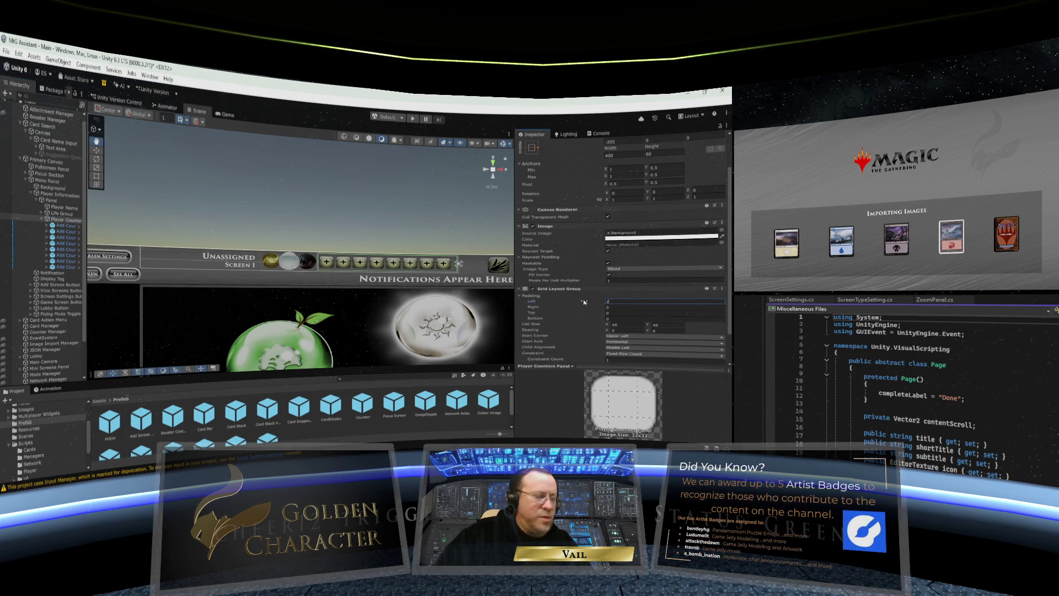
Step: Select the extra Add Counter copies and delete them, keeping a single plus button
left_click(61, 274)
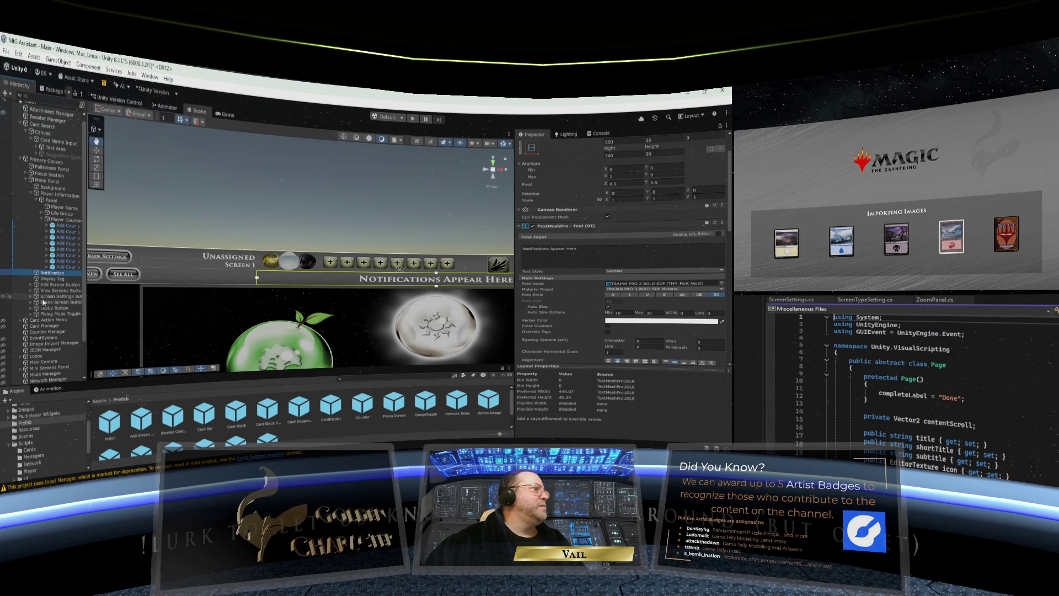
left_click(53, 291)
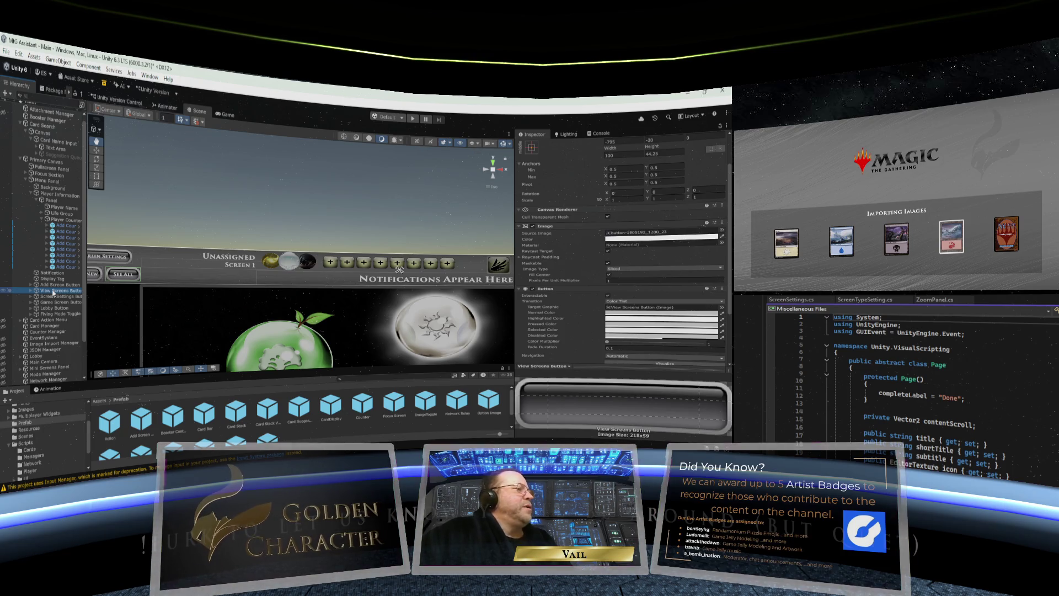
left_click(53, 226)
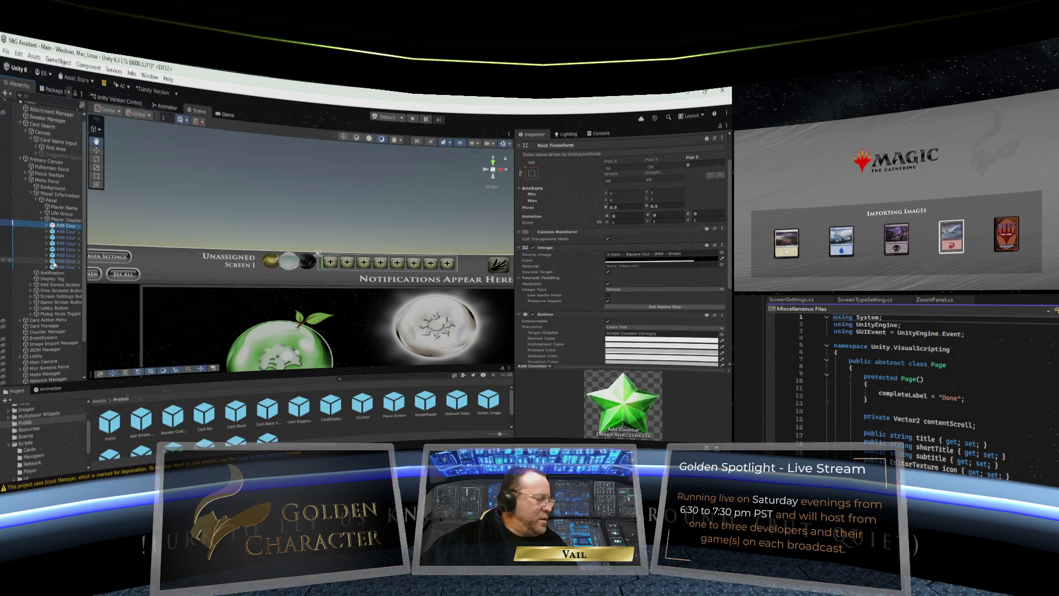
left_click(54, 266, "shift")
key("Delete")
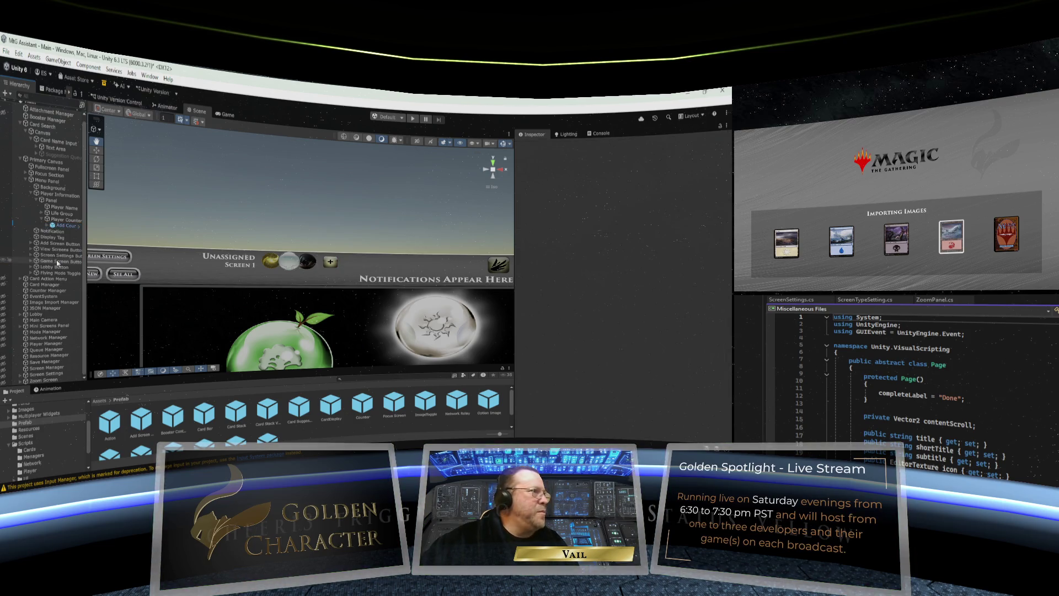
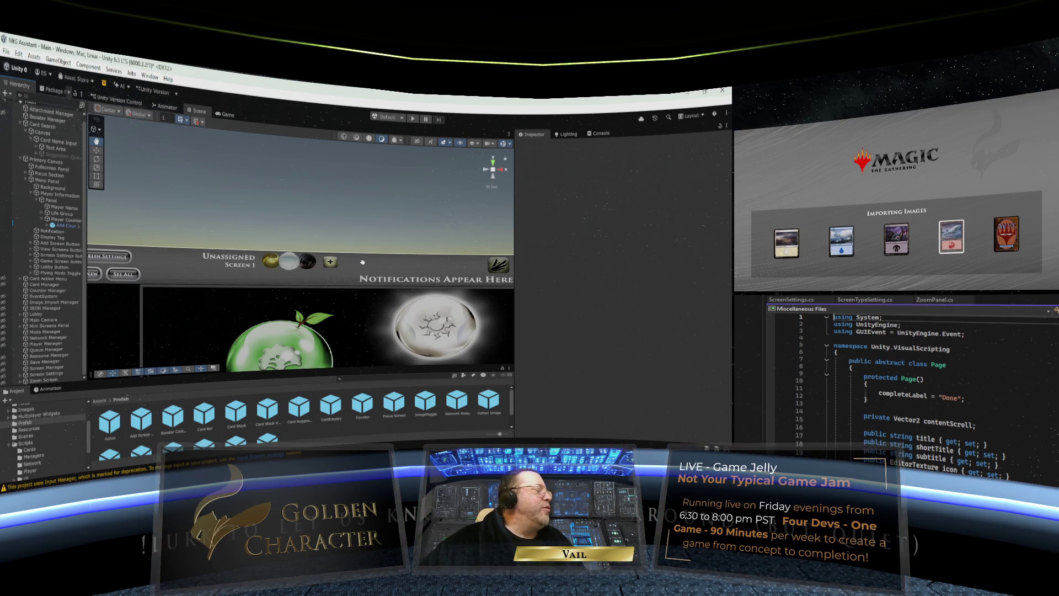
Step: Save the Main scene
scroll(362, 262, "down", 2)
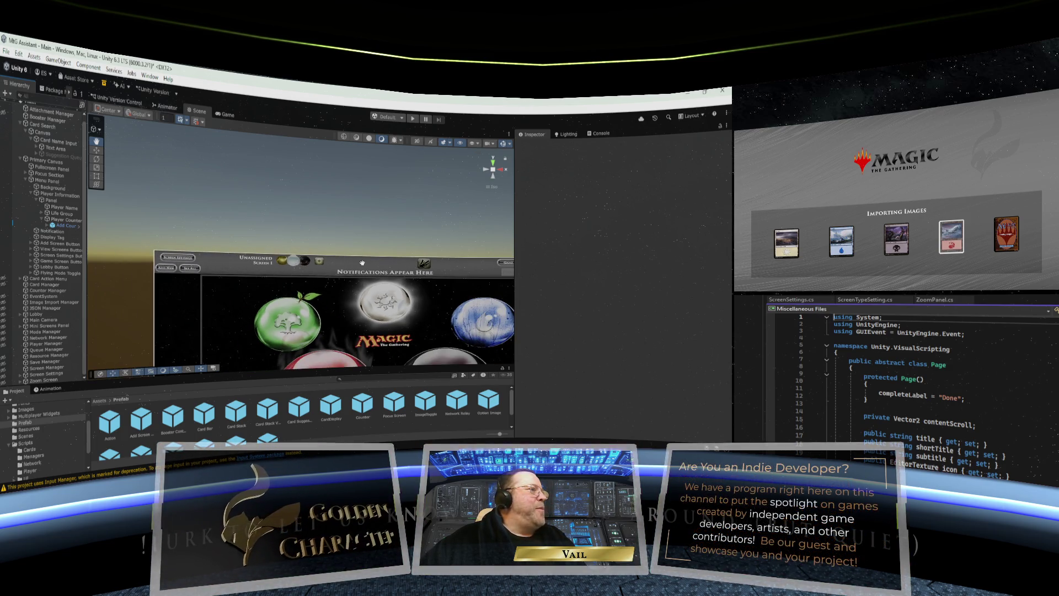
scroll(362, 262, "down", 3)
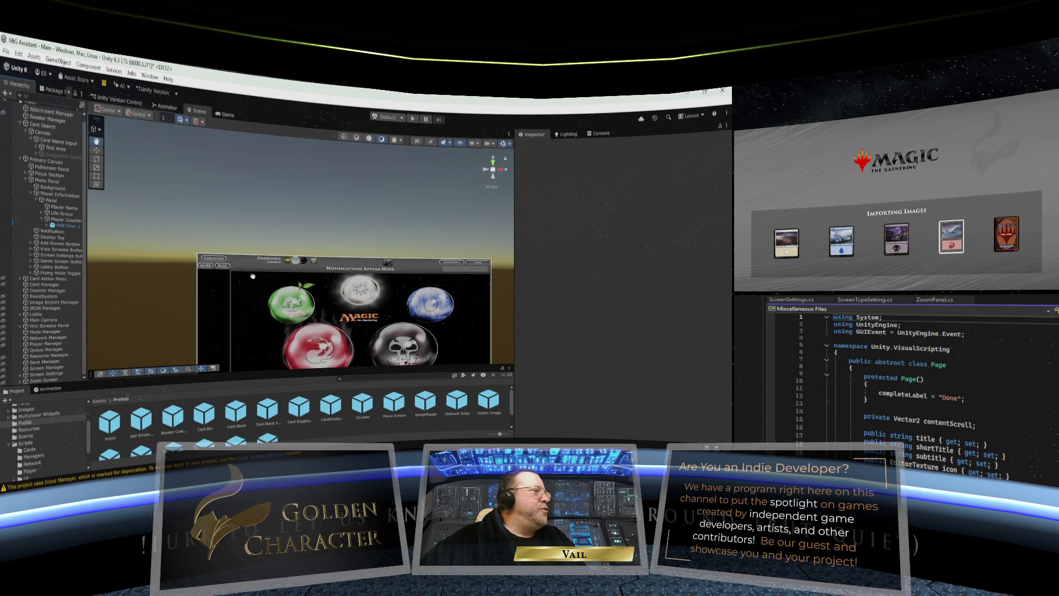
scroll(253, 276, "up", 5)
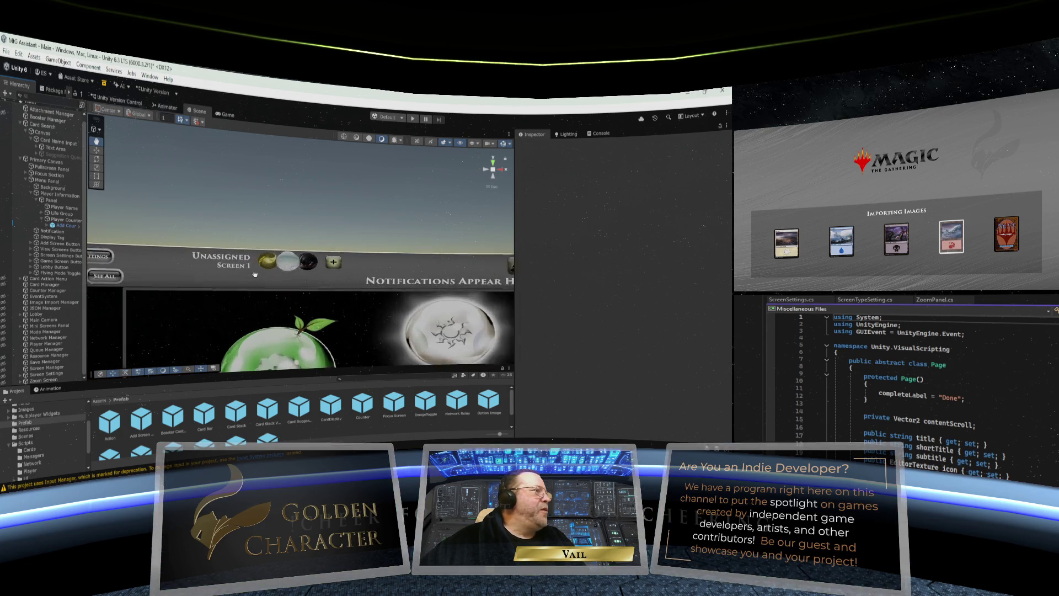
scroll(255, 274, "up", 1)
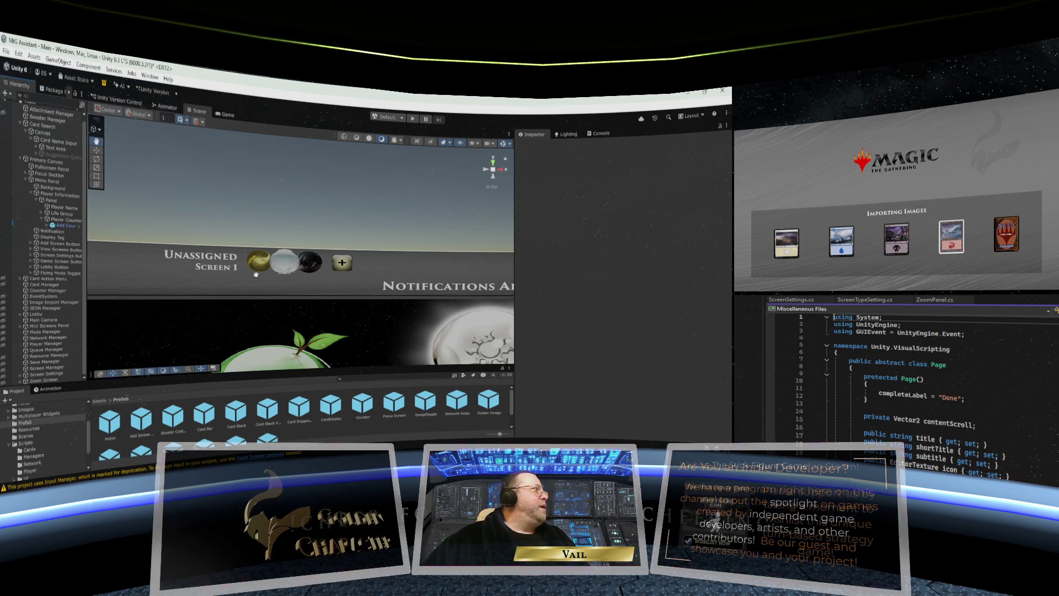
scroll(67, 151, "up", 2)
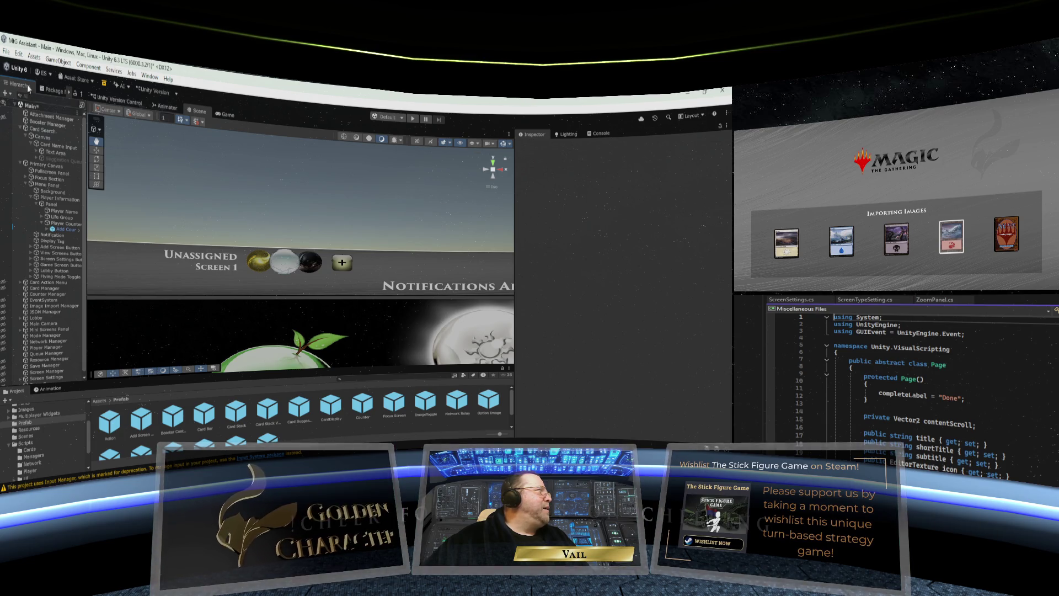
left_click(8, 52)
left_click(24, 103)
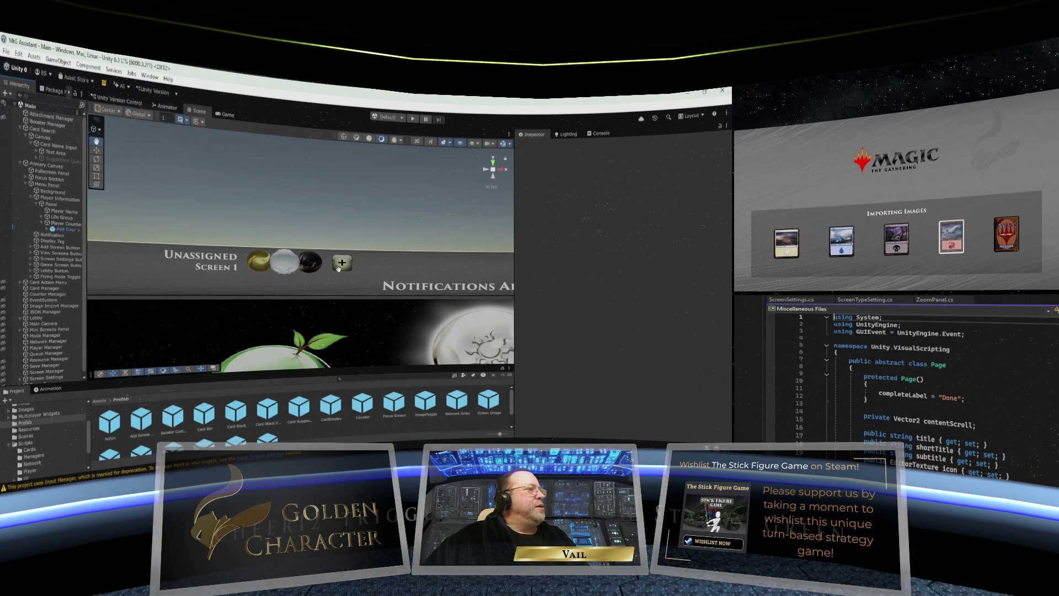
Step: Remove the Counter (Script) component from the Add Counter object
left_click(62, 229)
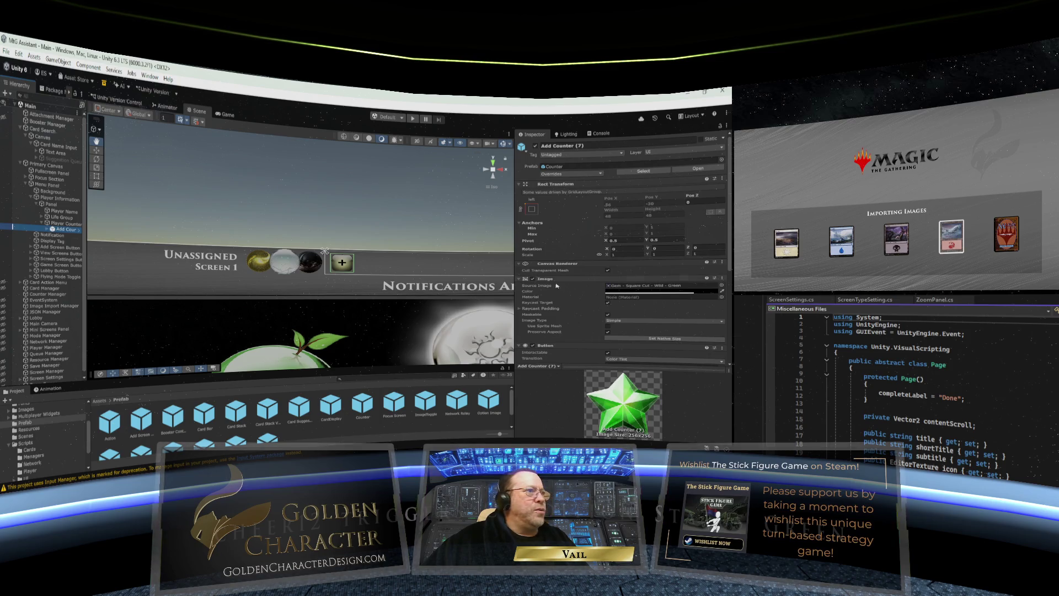
scroll(571, 290, "down", 5)
scroll(571, 289, "down", 2)
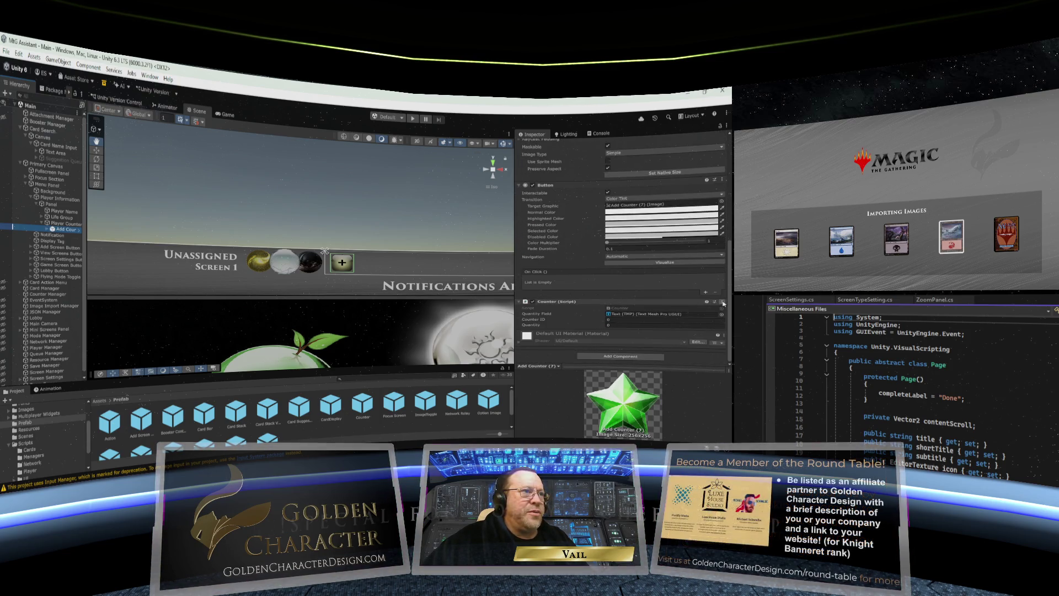
left_click(722, 302)
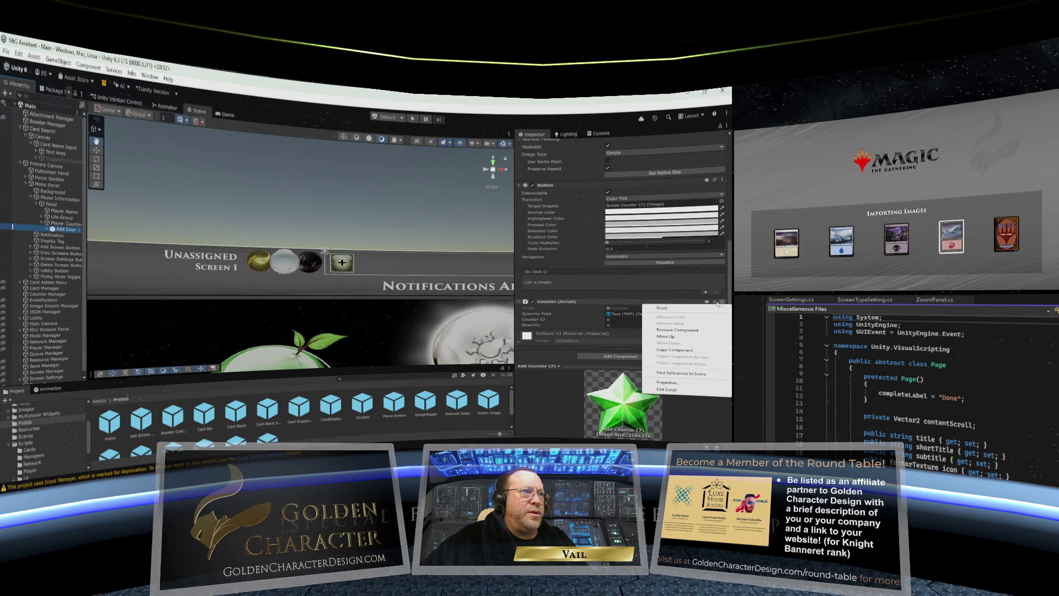
left_click(677, 330)
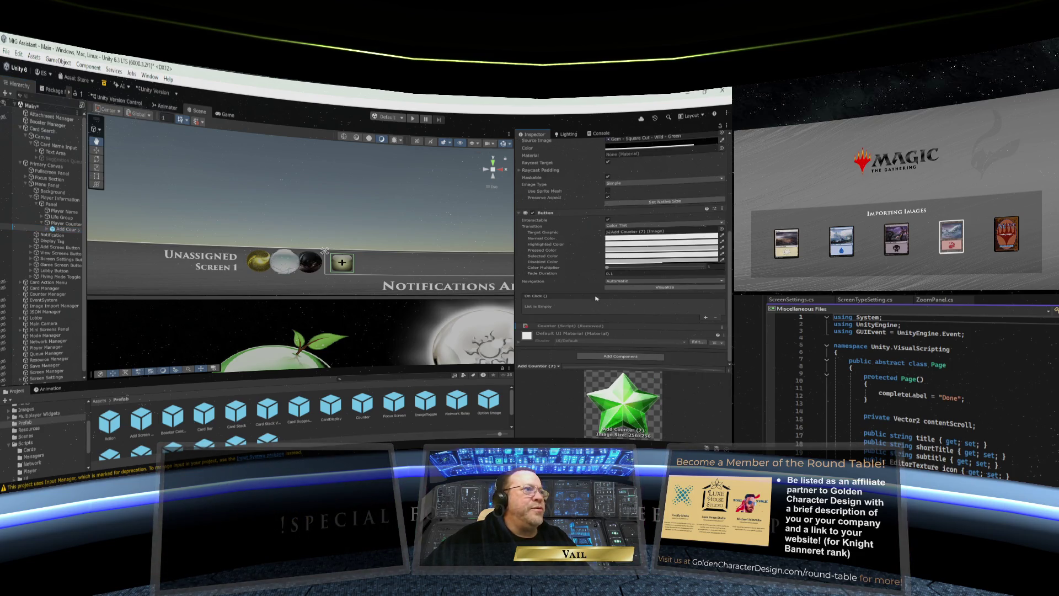
scroll(599, 282, "up", 3)
scroll(599, 282, "up", 2)
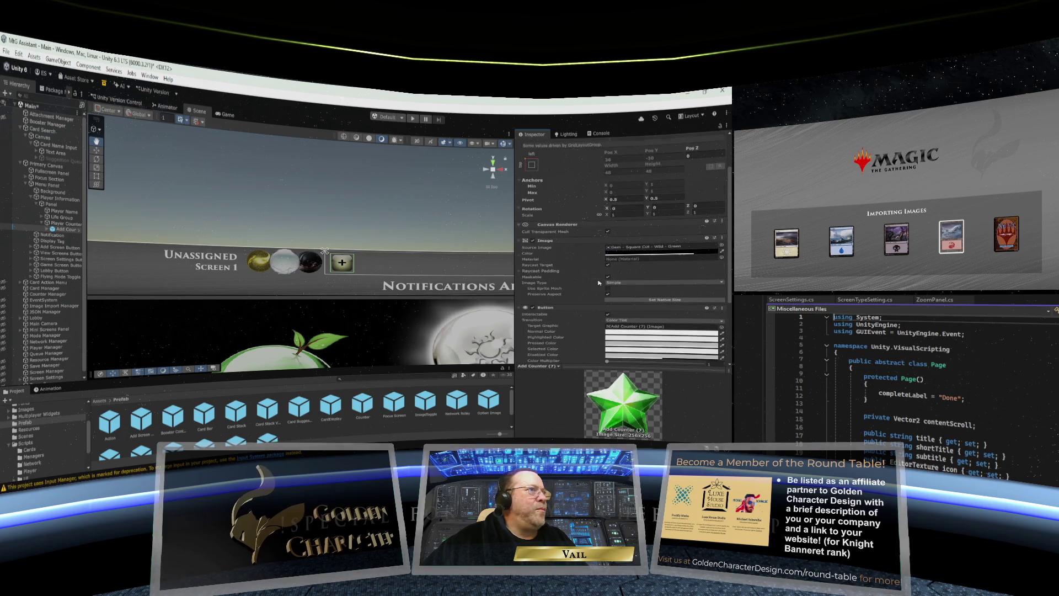
scroll(599, 283, "down", 4)
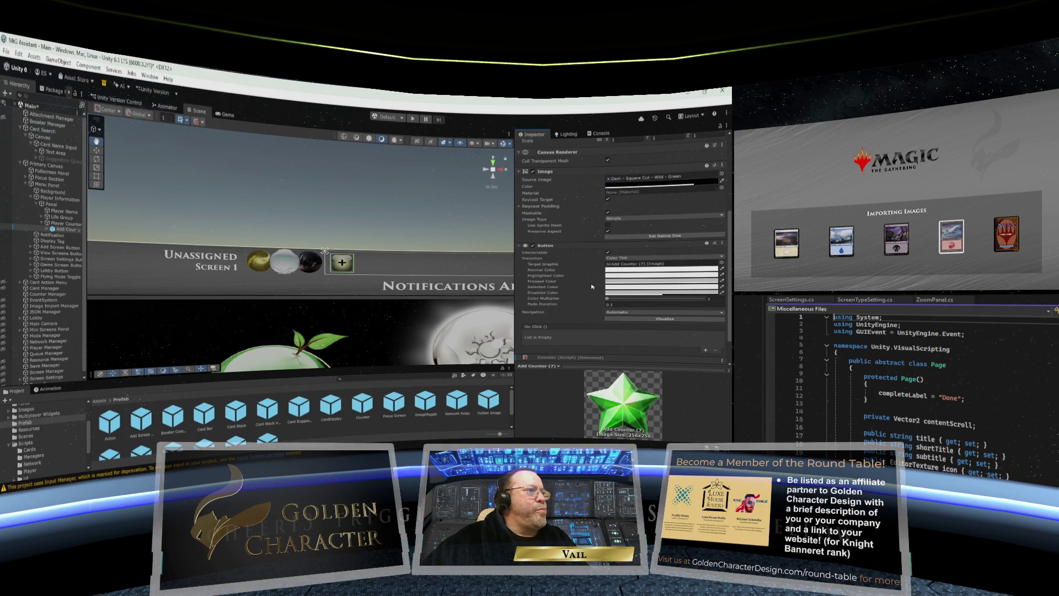
scroll(592, 287, "down", 2)
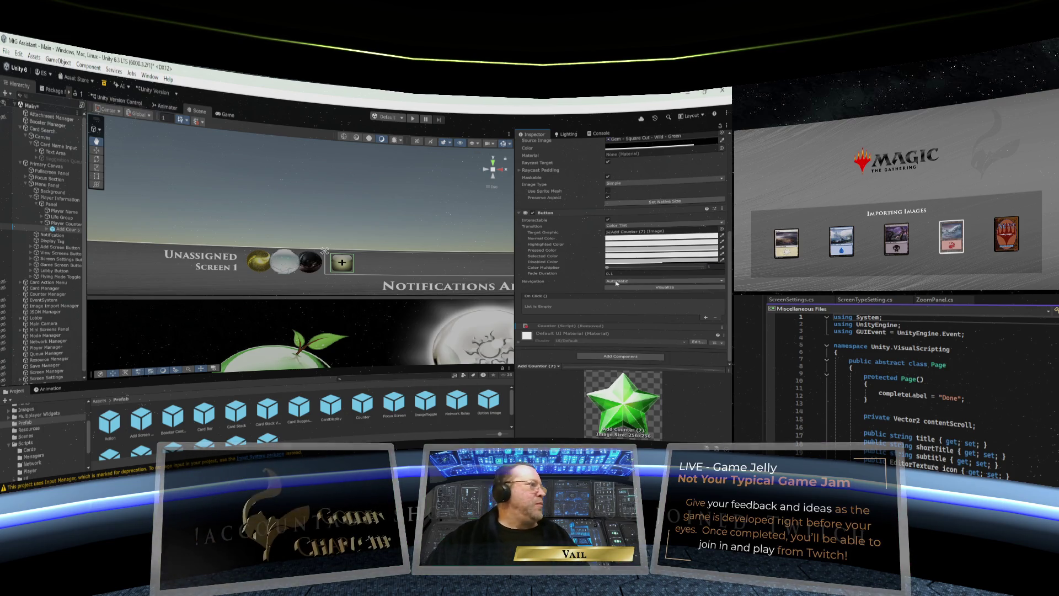
left_click_drag(243, 379, 243, 337)
Step: Browse the Project panel to Assets > Scripts > Player to show its three C# scripts
left_click_drag(215, 287, 205, 188)
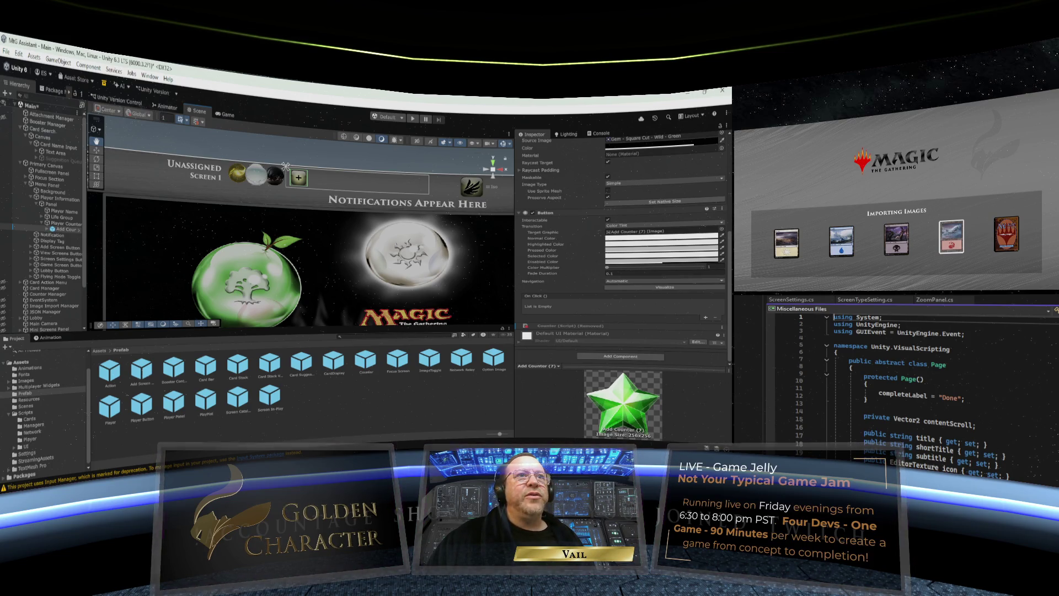
left_click(26, 414)
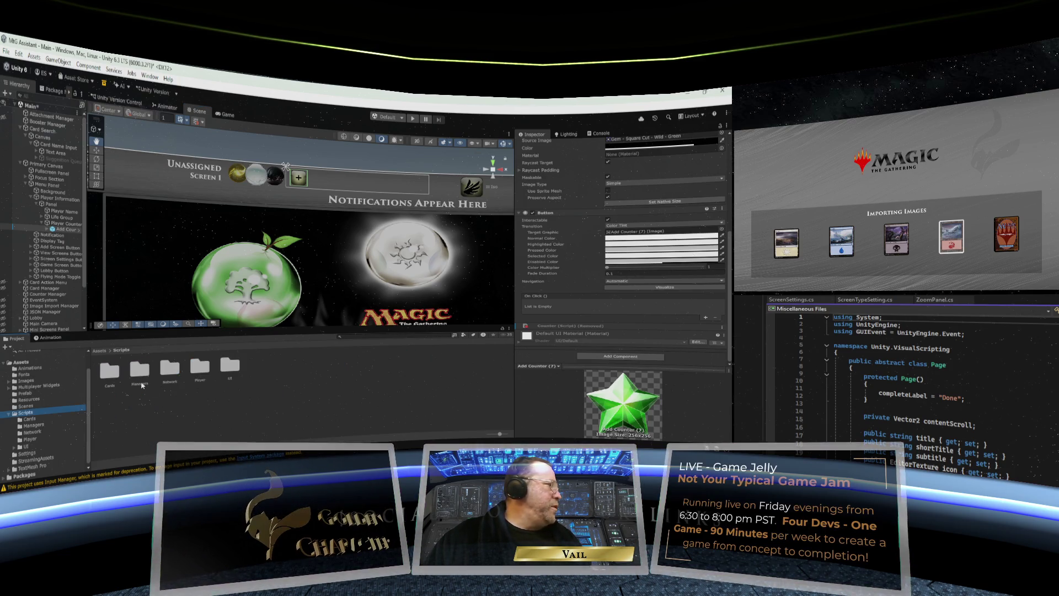
double_click(229, 366)
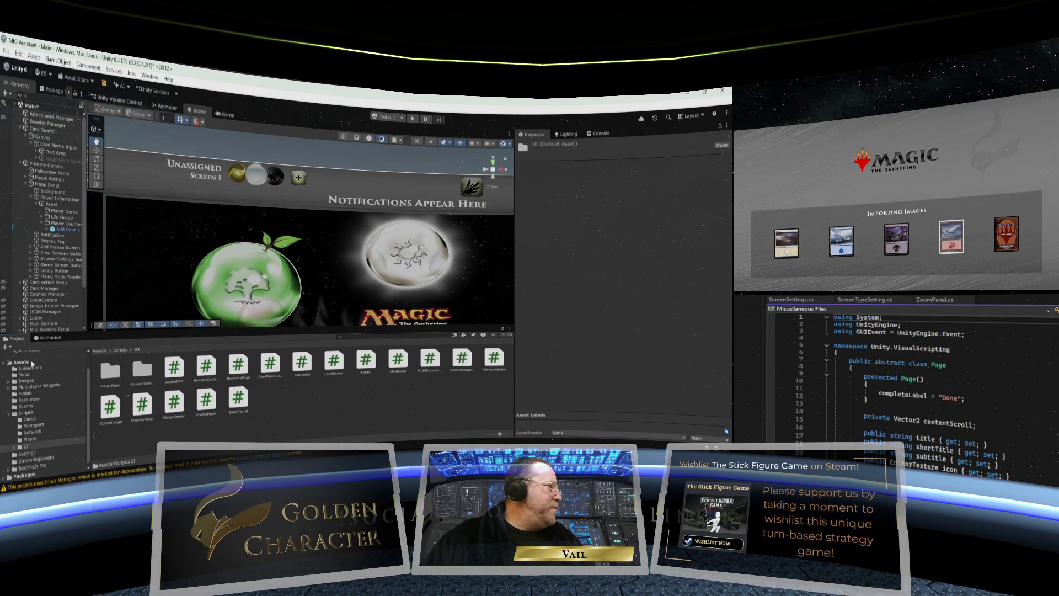
left_click(31, 440)
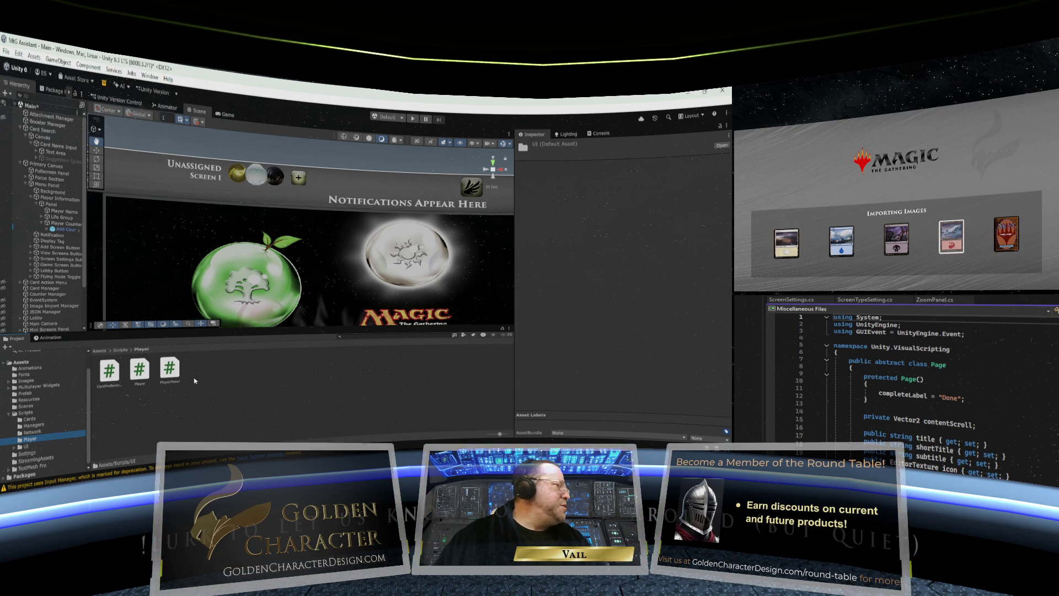
Step: Create a new MonoBehaviour script in the Player folder named PlyrCounters
right_click(210, 371)
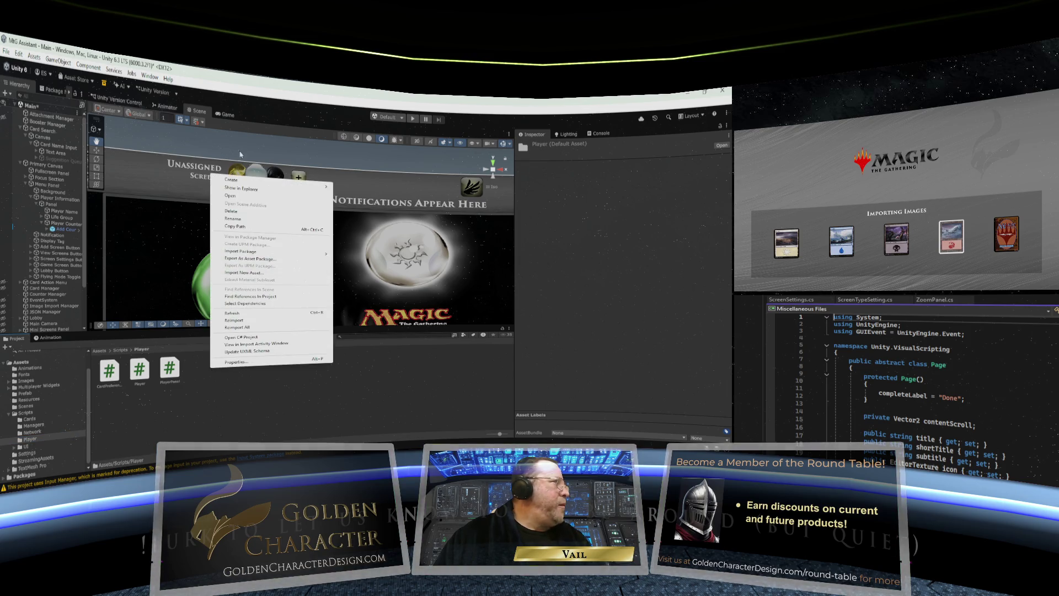
mouse_move(242, 180)
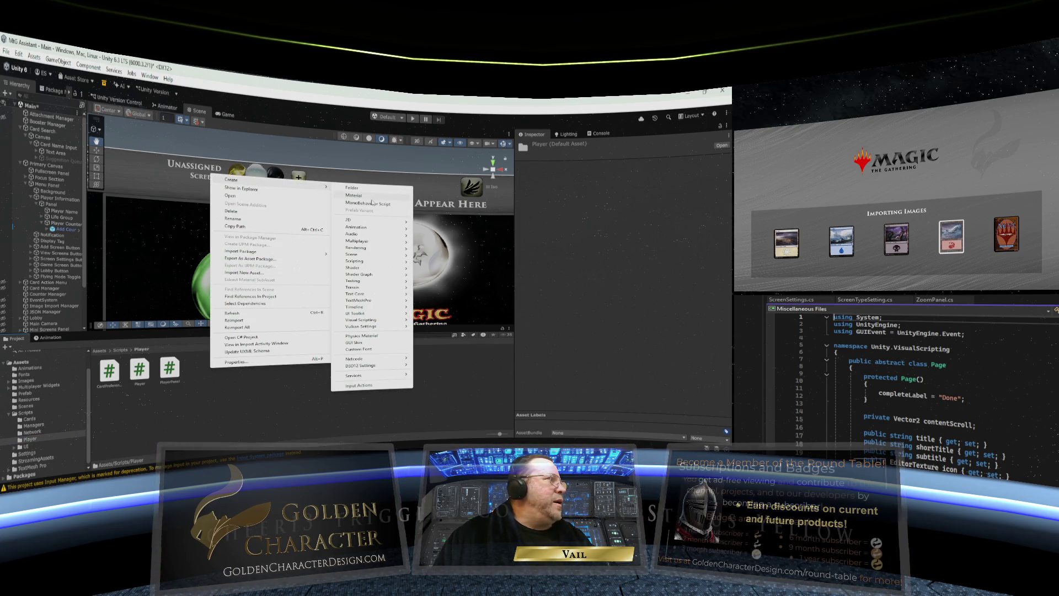
left_click(372, 204)
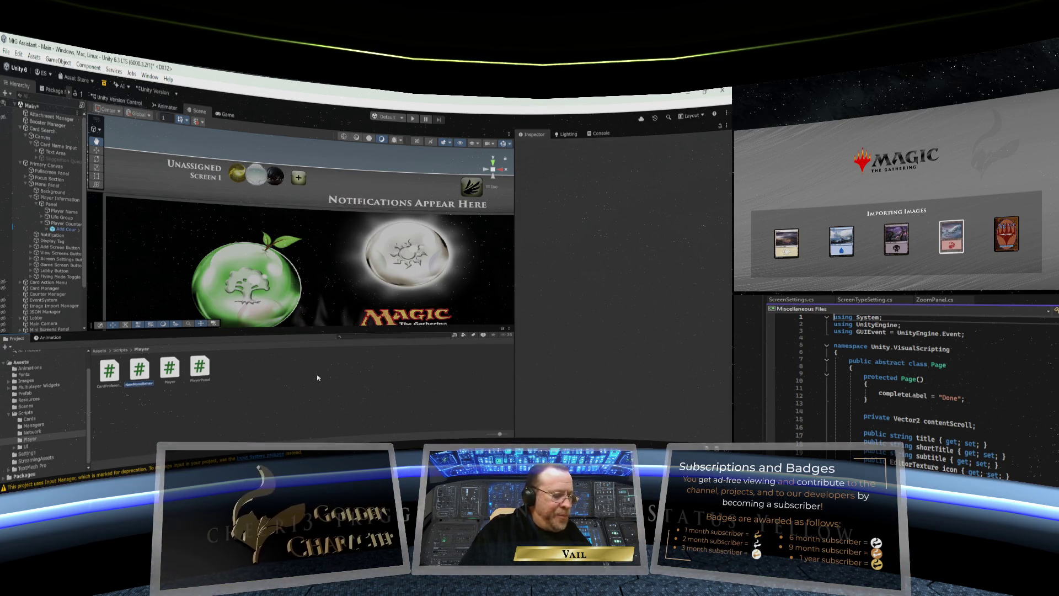
key("BackSpace")
type("Pl")
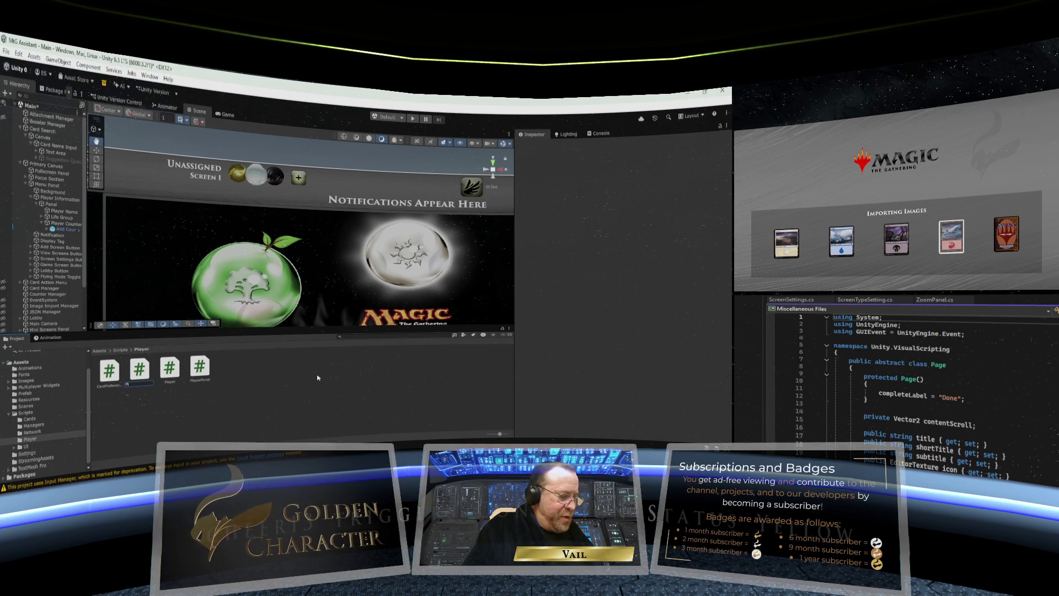
type("ayerCount")
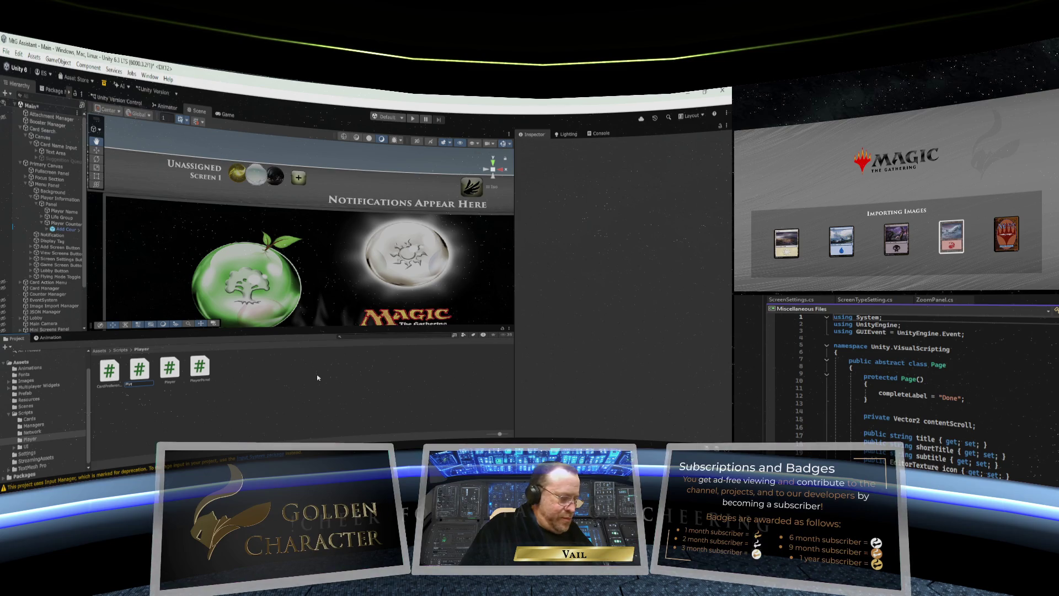
type("er")
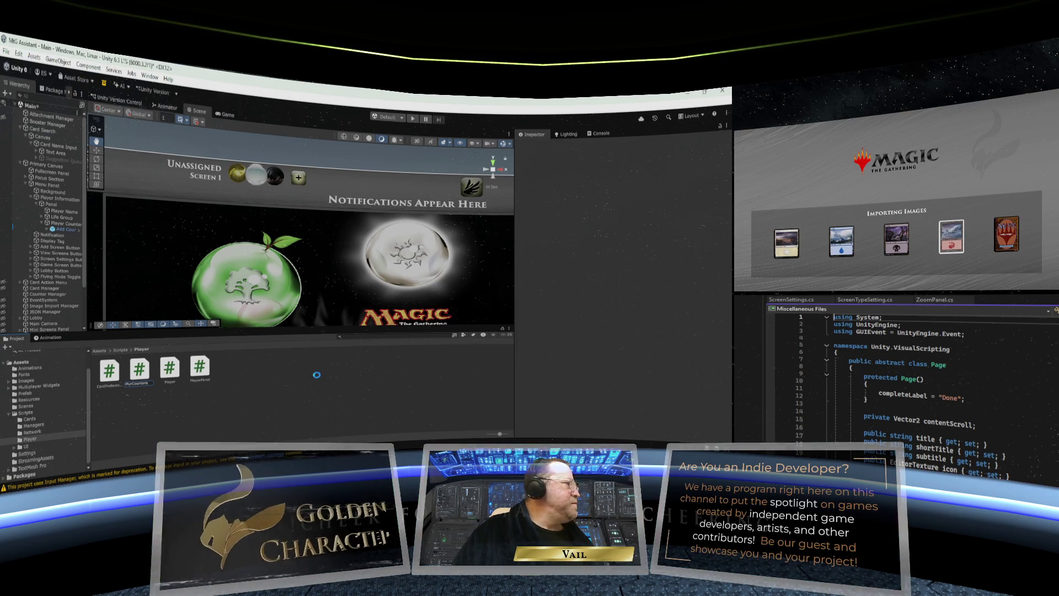
key("Return")
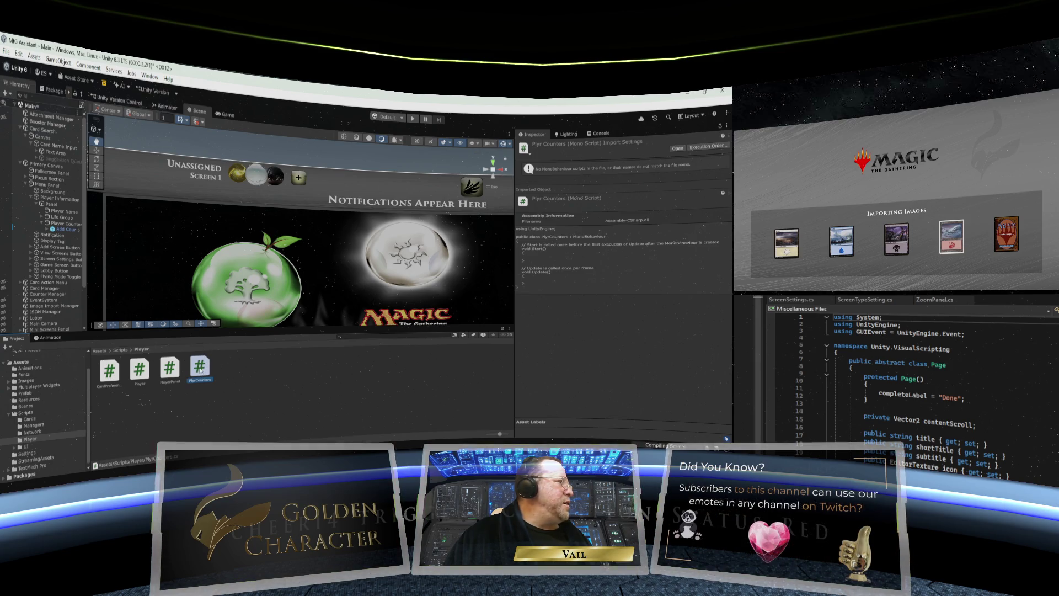
Step: Try attaching PlyrCounters to Add Counter, dismiss the error, and close the open code document
left_click(63, 229)
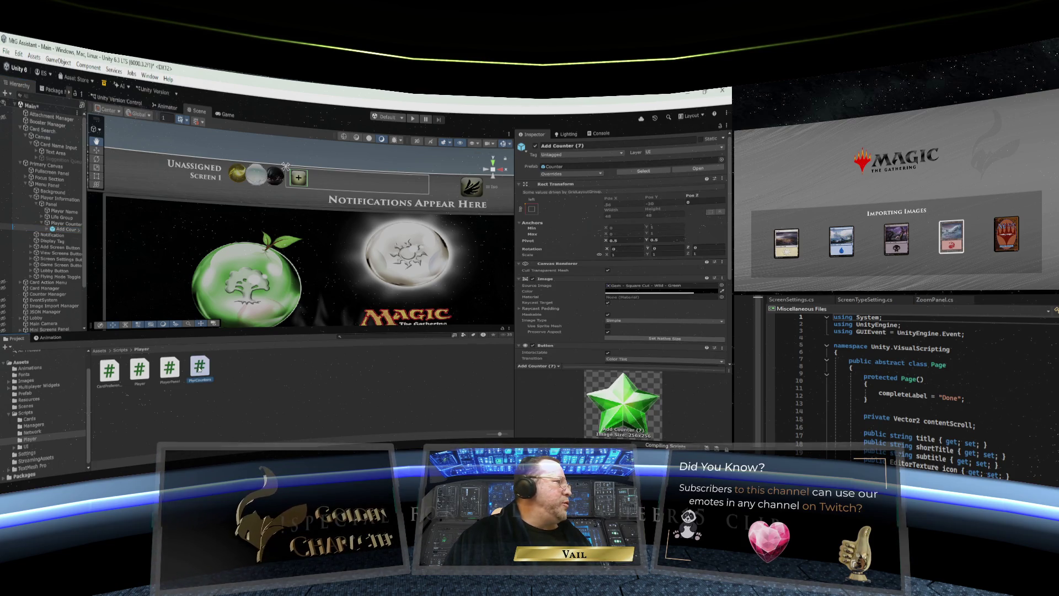
left_click_drag(70, 231, 70, 232)
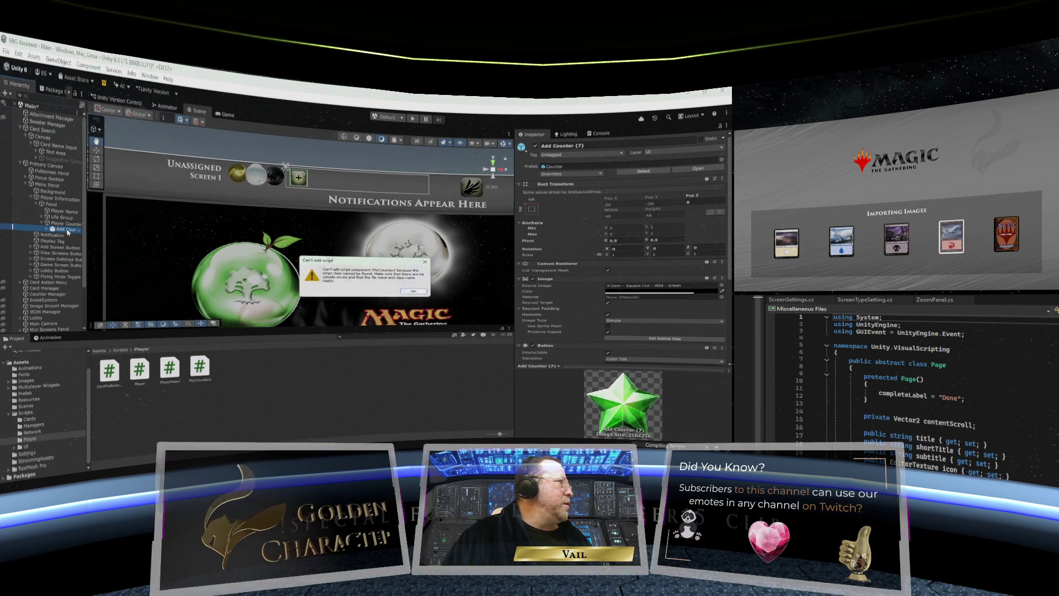
left_click(425, 292)
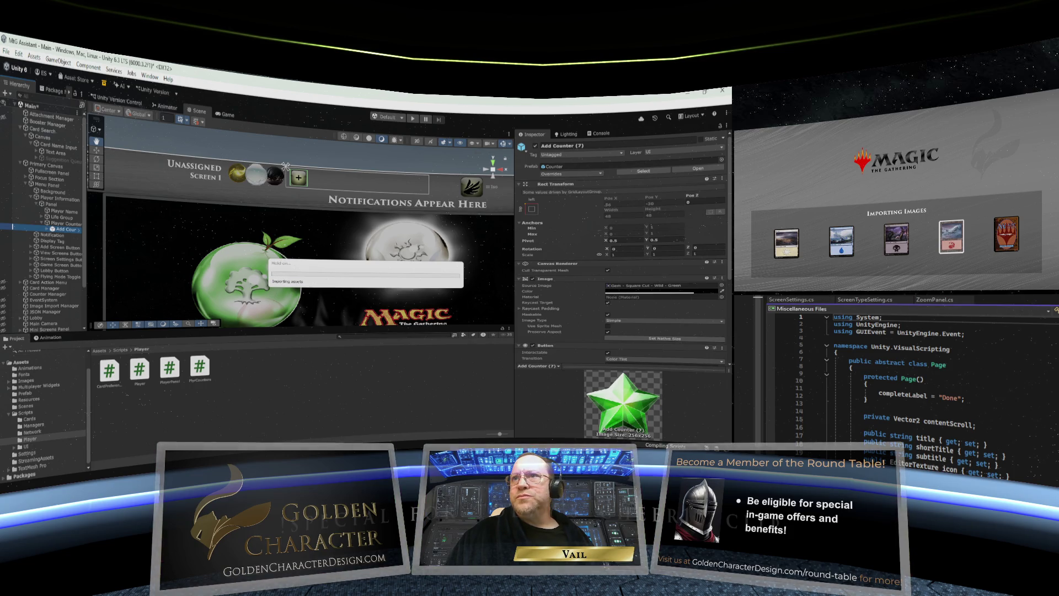
scroll(910, 386, "down", 5)
scroll(1044, 367, "up", 5)
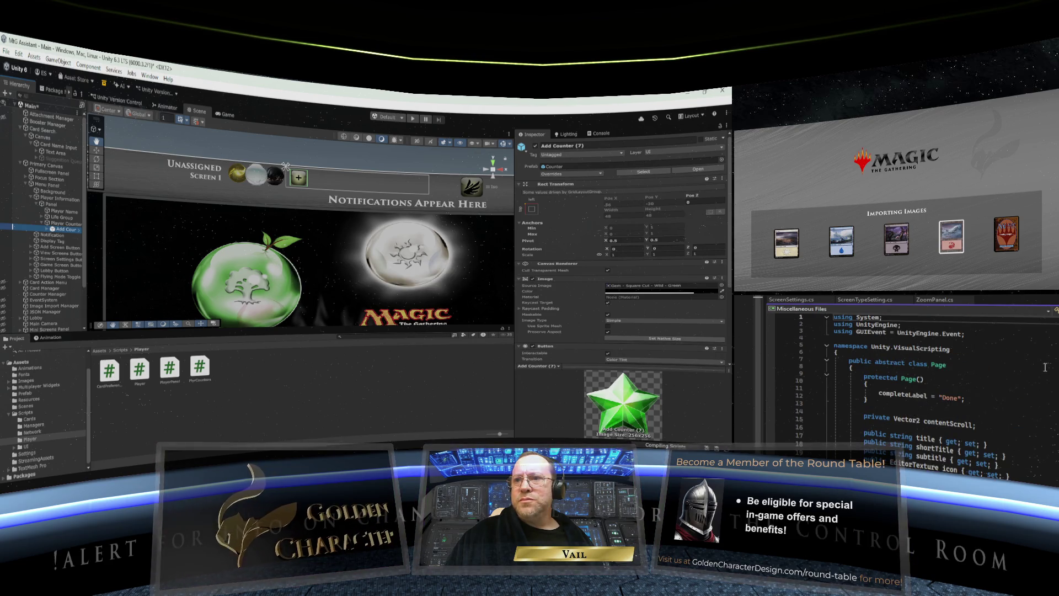
left_click(834, 317)
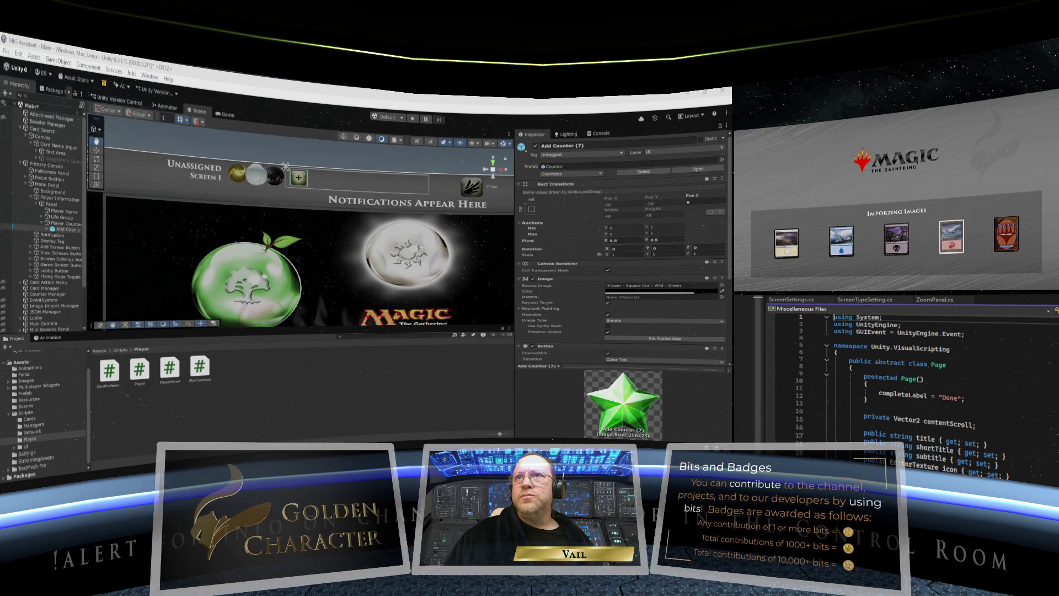
key("ctrl+F4")
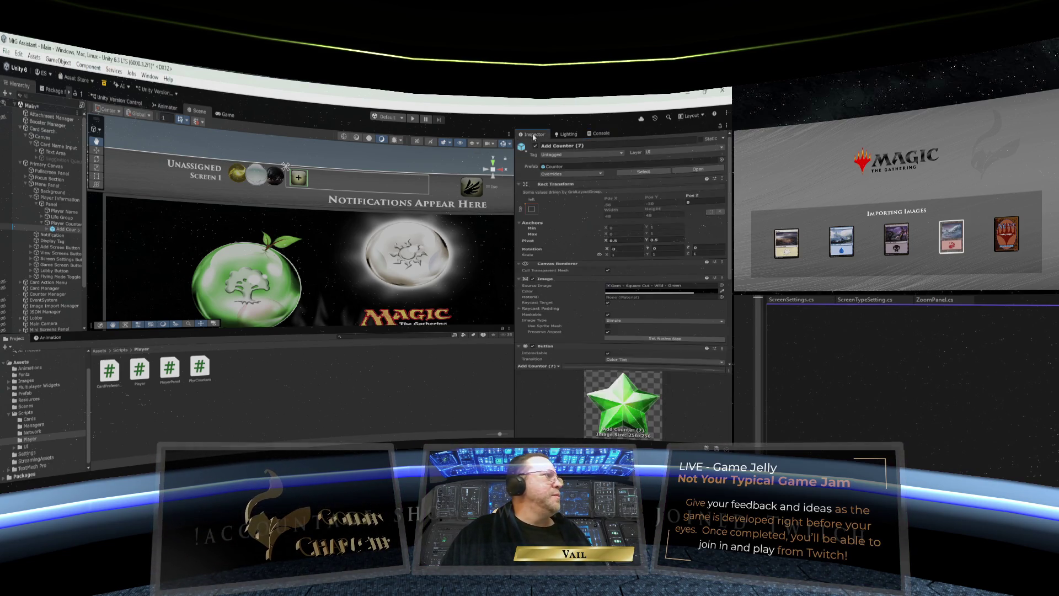
Step: Rename the Add Counter (7) object to Add Counter
right_click(69, 234)
left_click(98, 202)
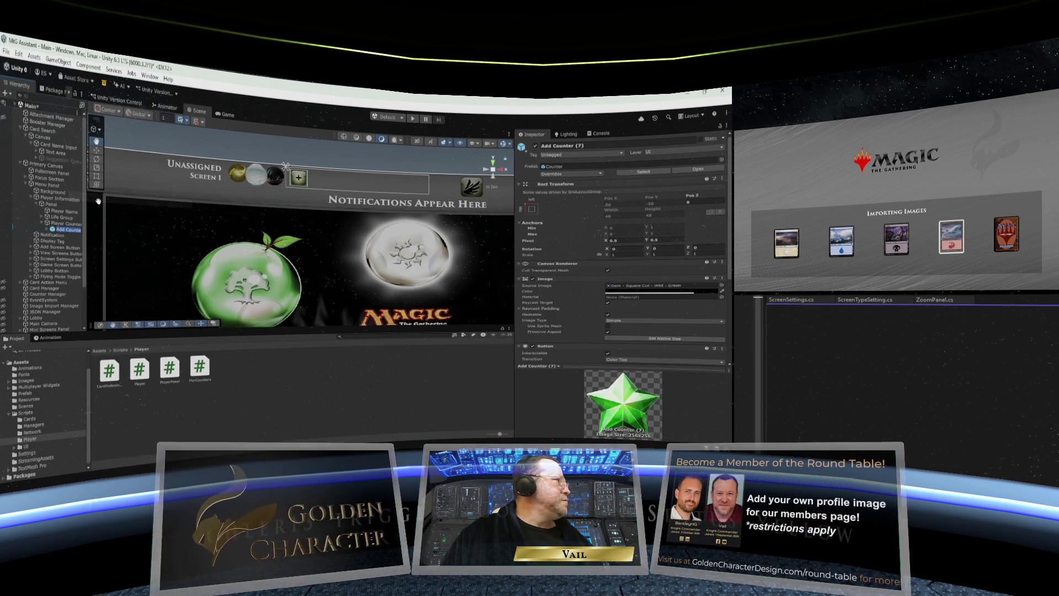
key("Home")
key("Delete")
key("Delete")
key("Delete")
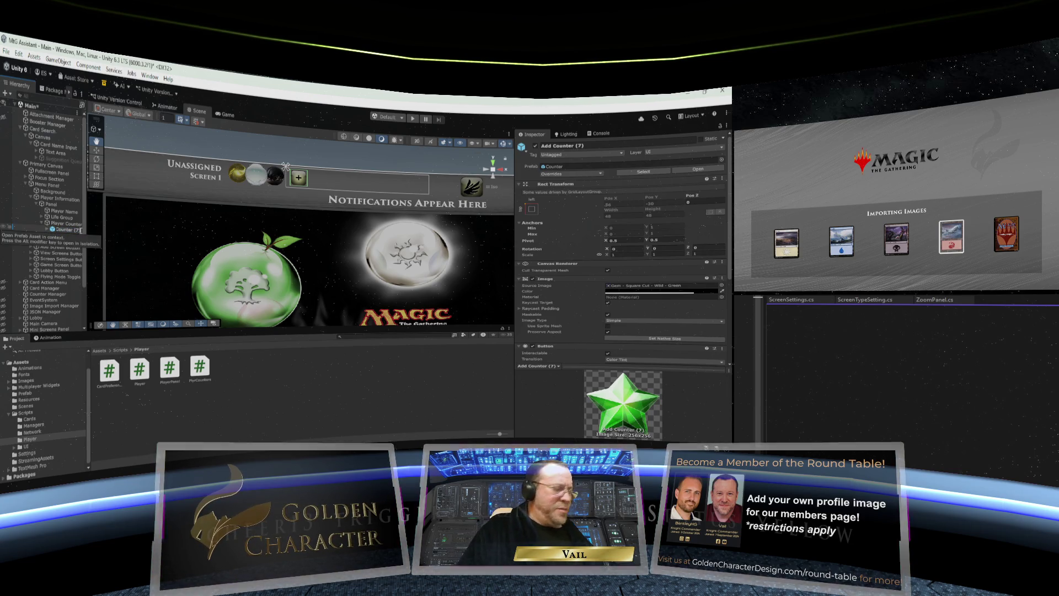
key("BackSpace")
key("BackSpace")
key("BackSpace")
key("Return")
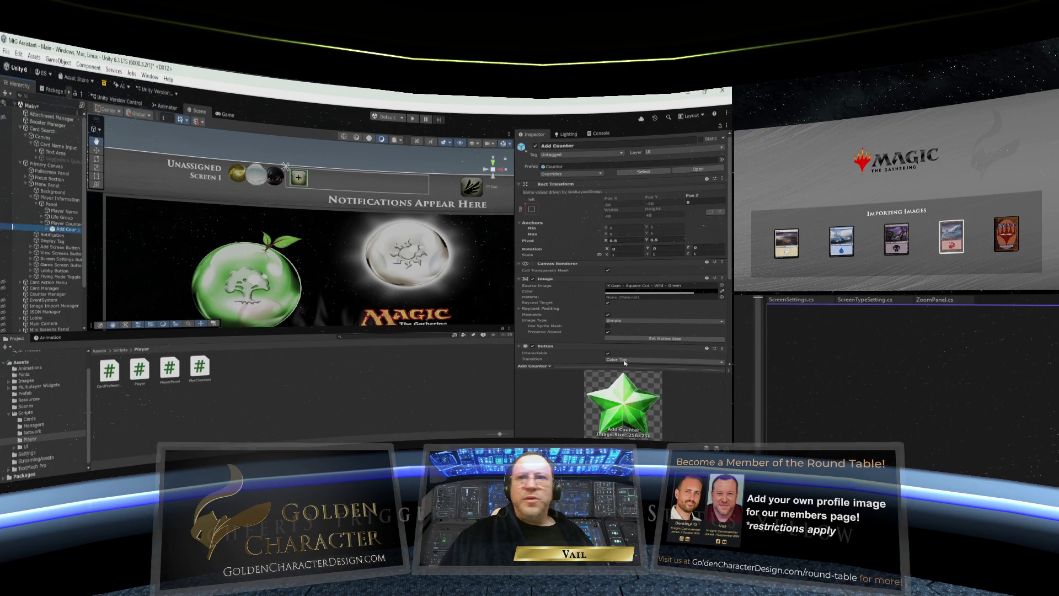
left_click(959, 361)
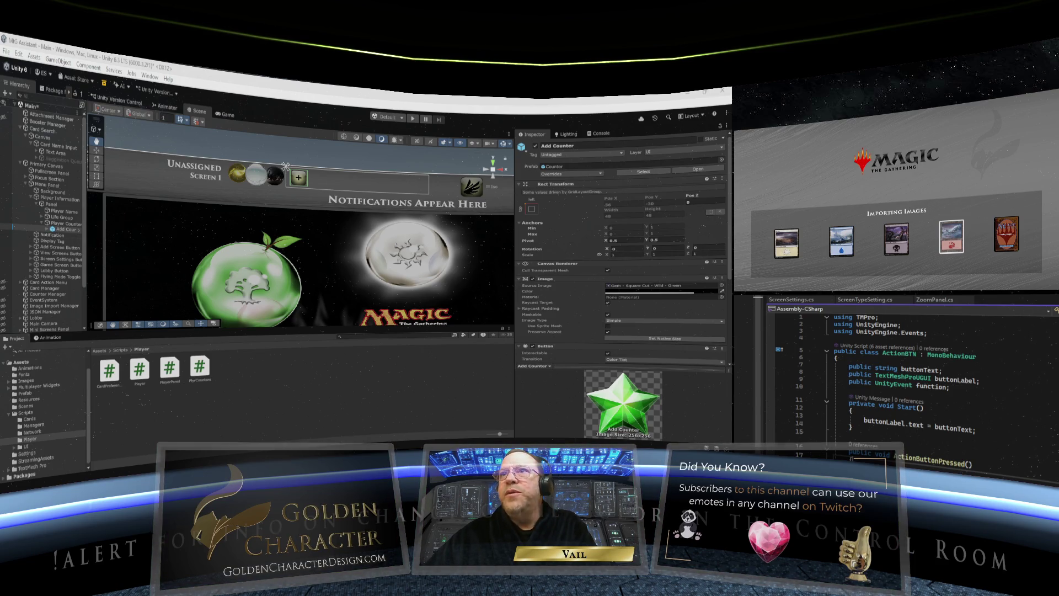
Step: Switch the code editor to AddScreen.cs and back to ActionBTN.cs
key("ctrl+Tab")
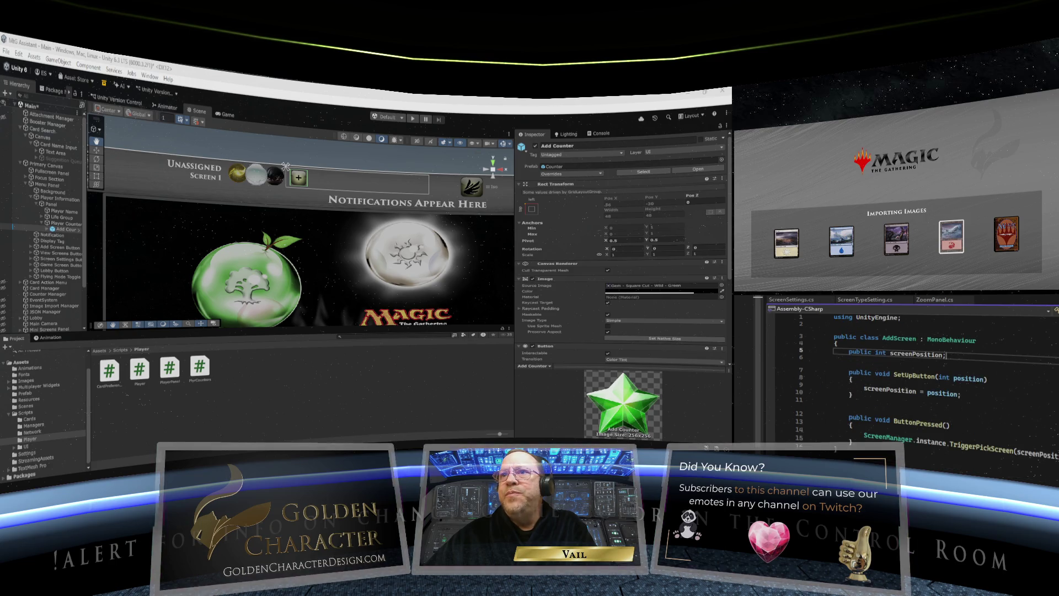
key("ctrl+Tab")
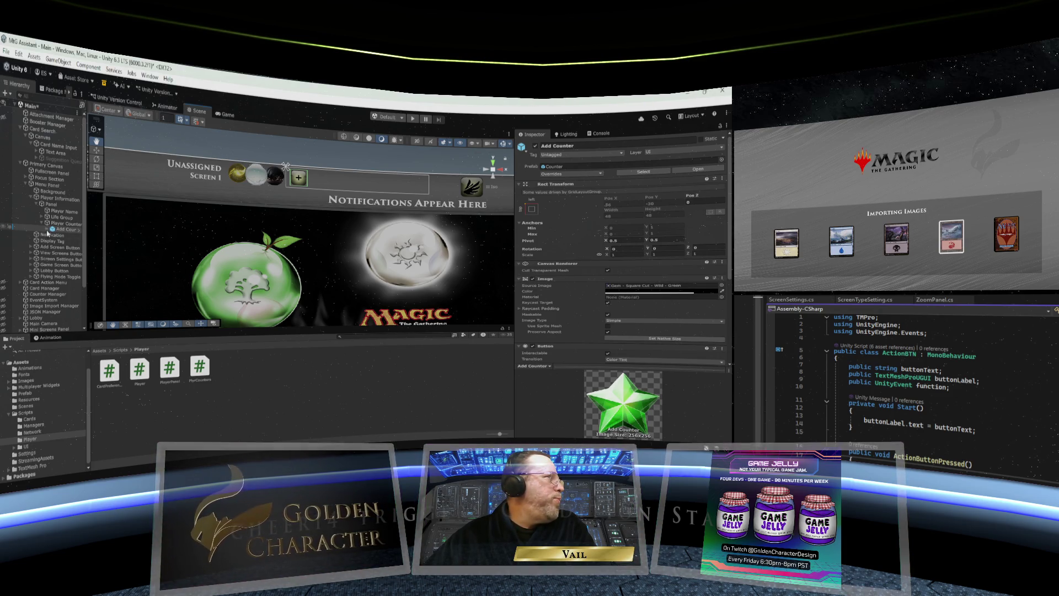
left_click(203, 372)
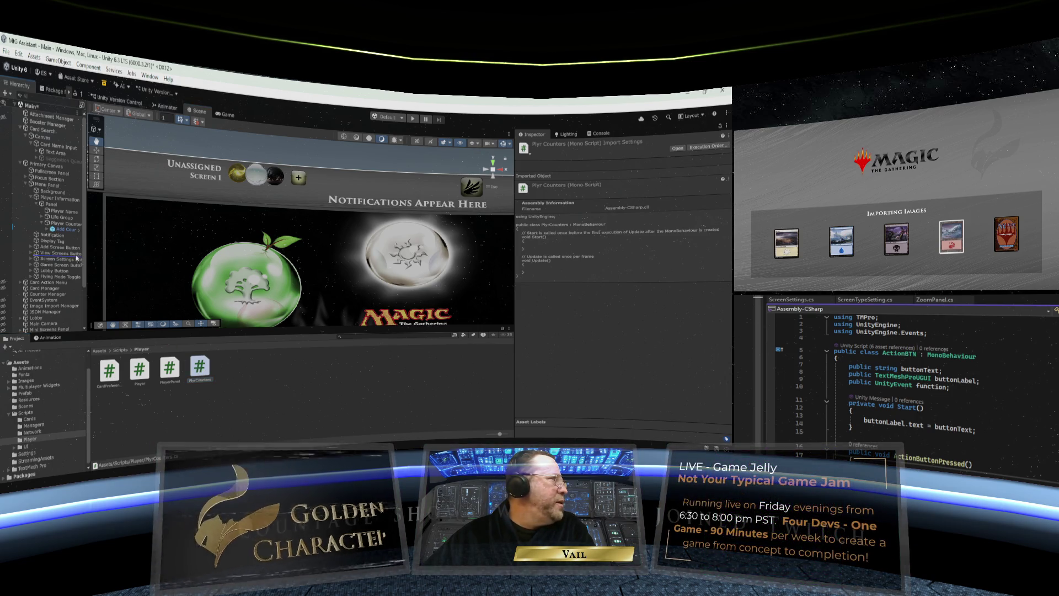
left_click(60, 230)
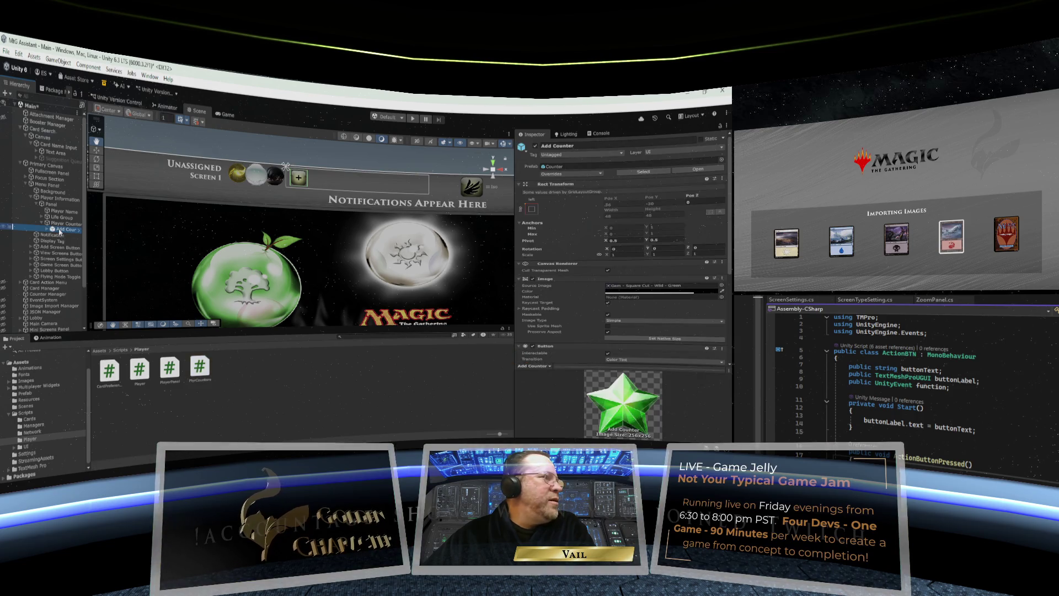
scroll(581, 297, "down", 3)
scroll(581, 297, "down", 3)
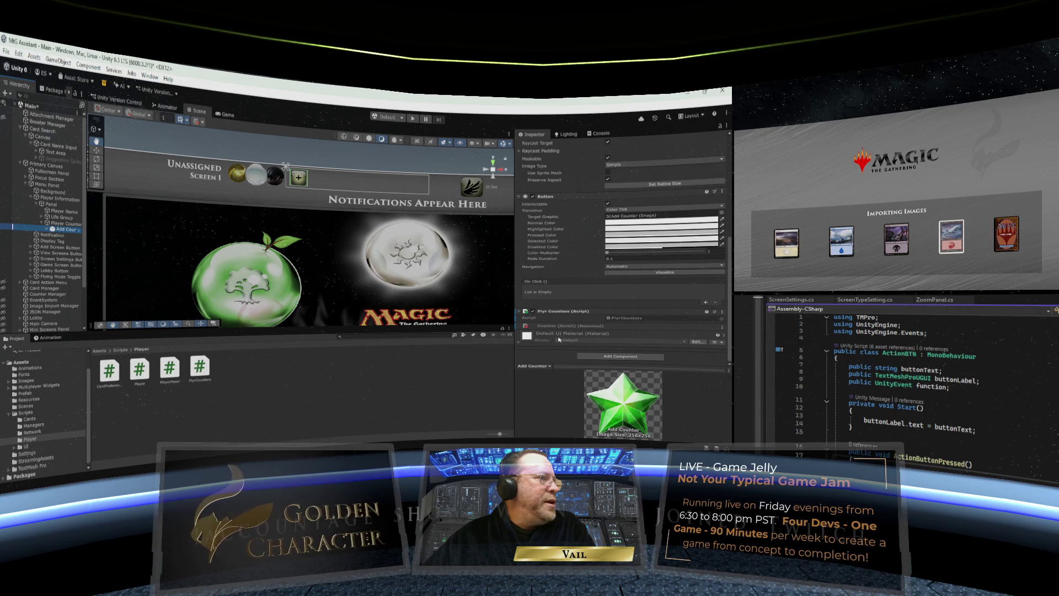
scroll(564, 304, "up", 4)
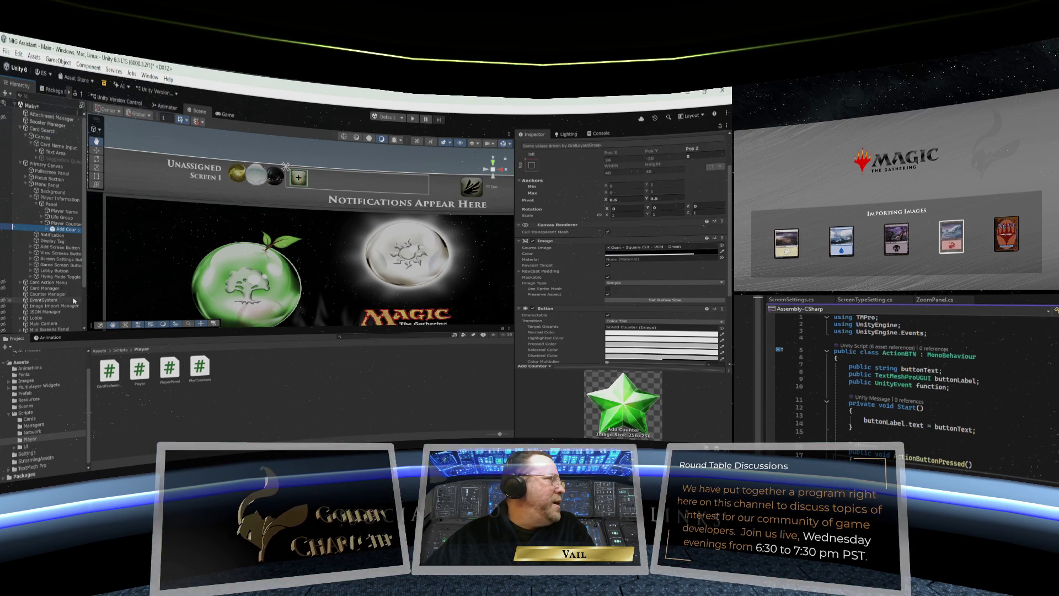
left_click(48, 229)
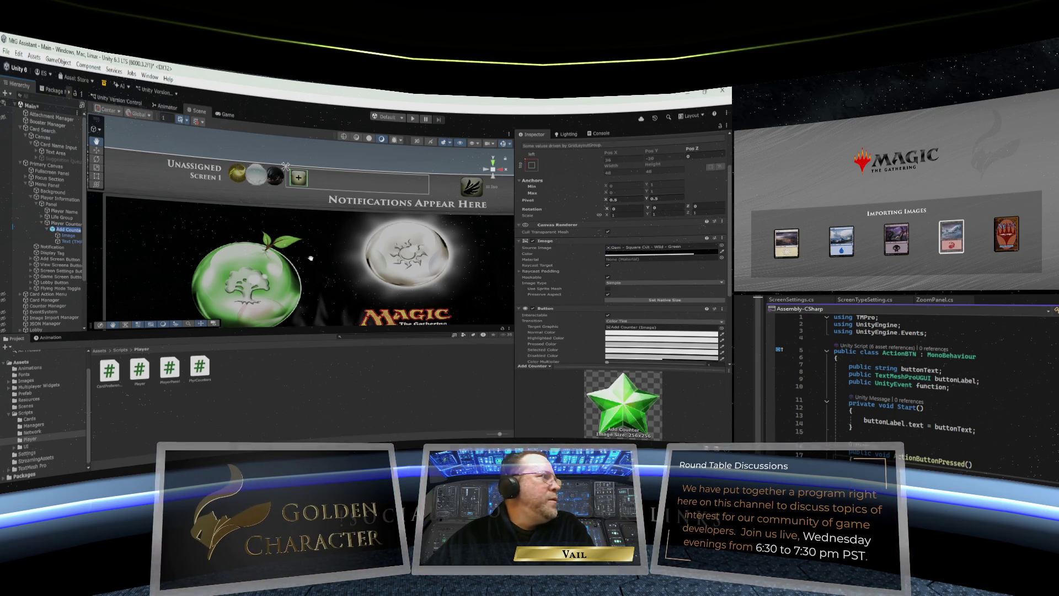
left_click(70, 237)
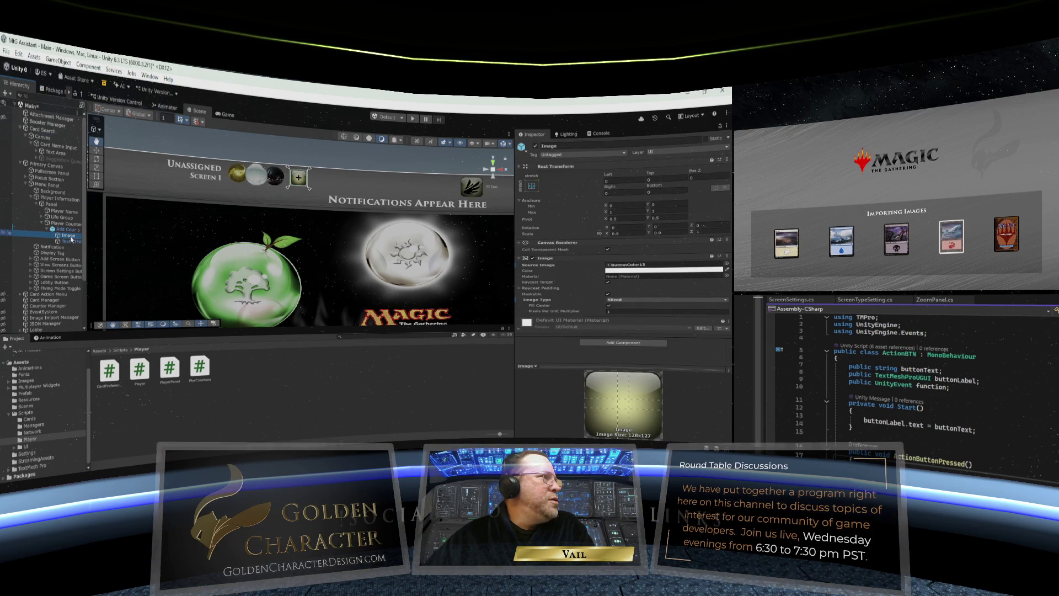
left_click(68, 229)
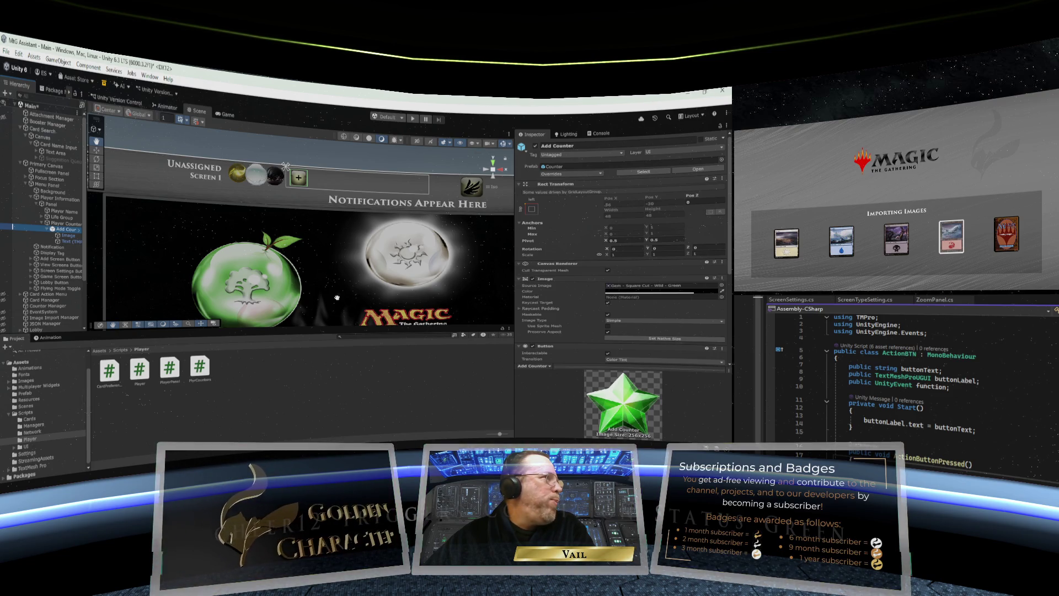
left_click(66, 236)
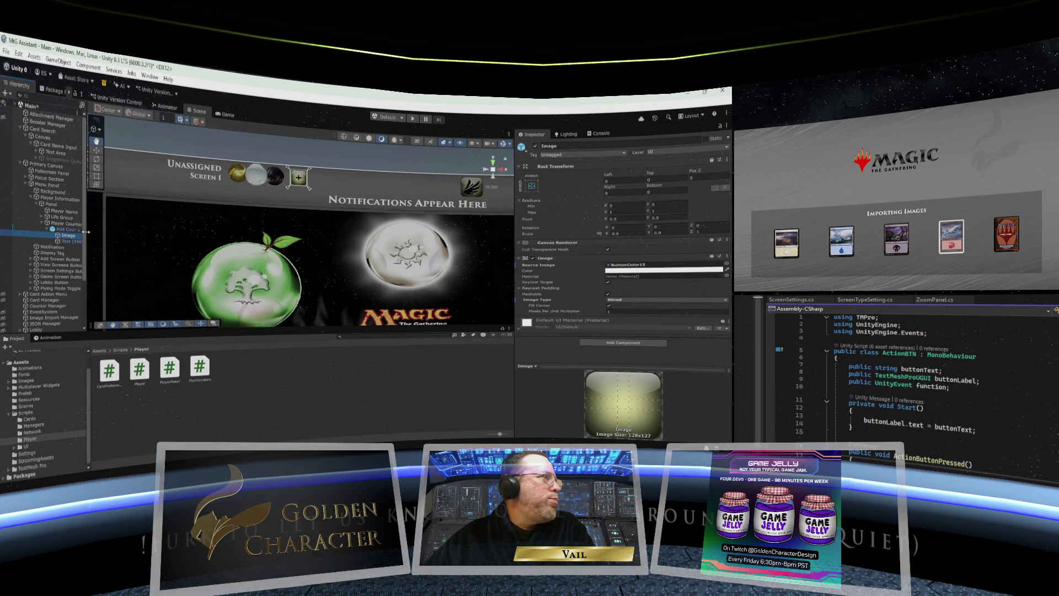
left_click(65, 230)
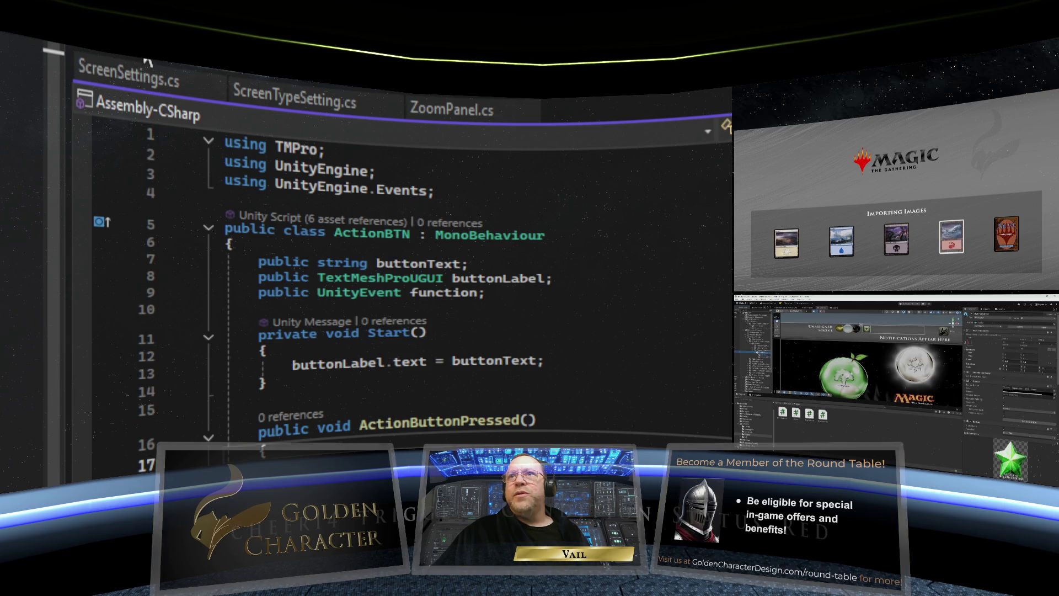
Step: Open PlyrCounters.cs, retype its closing brace, and delete the Start and Update methods
left_click(822, 415)
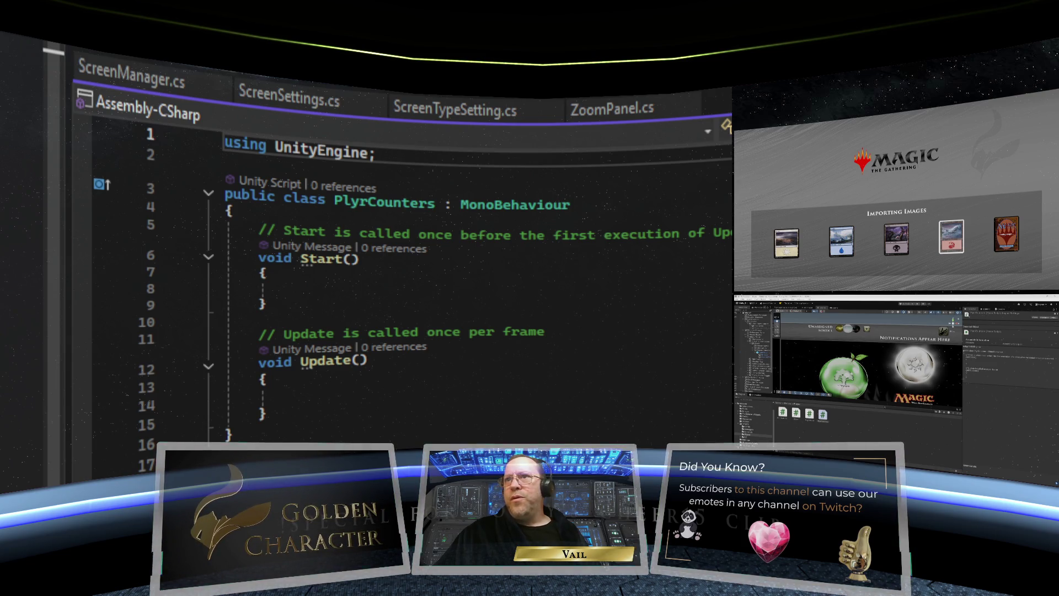
key("ctrl+End")
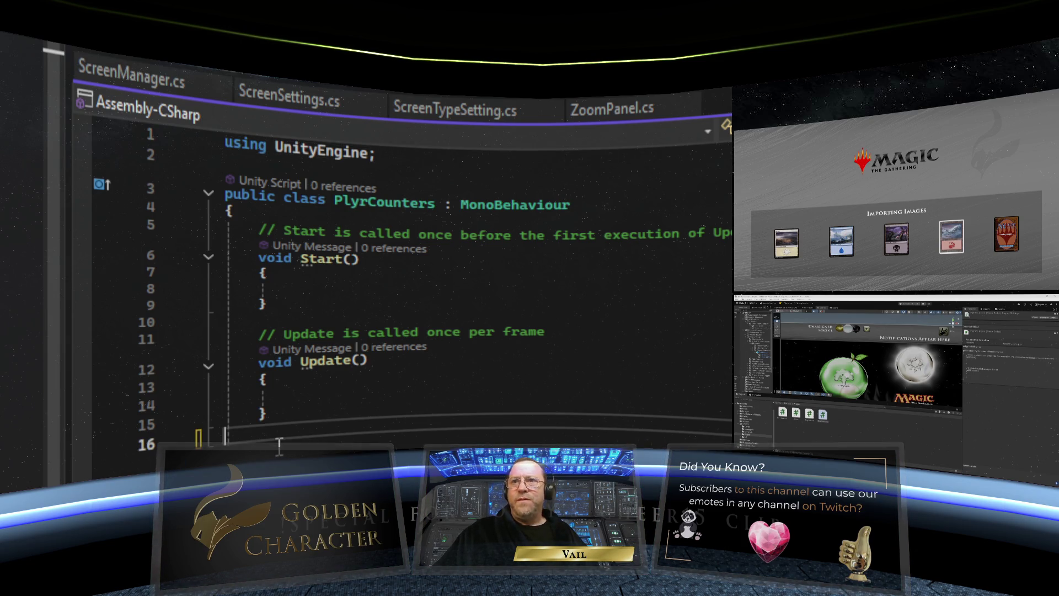
key("BackSpace")
type("}")
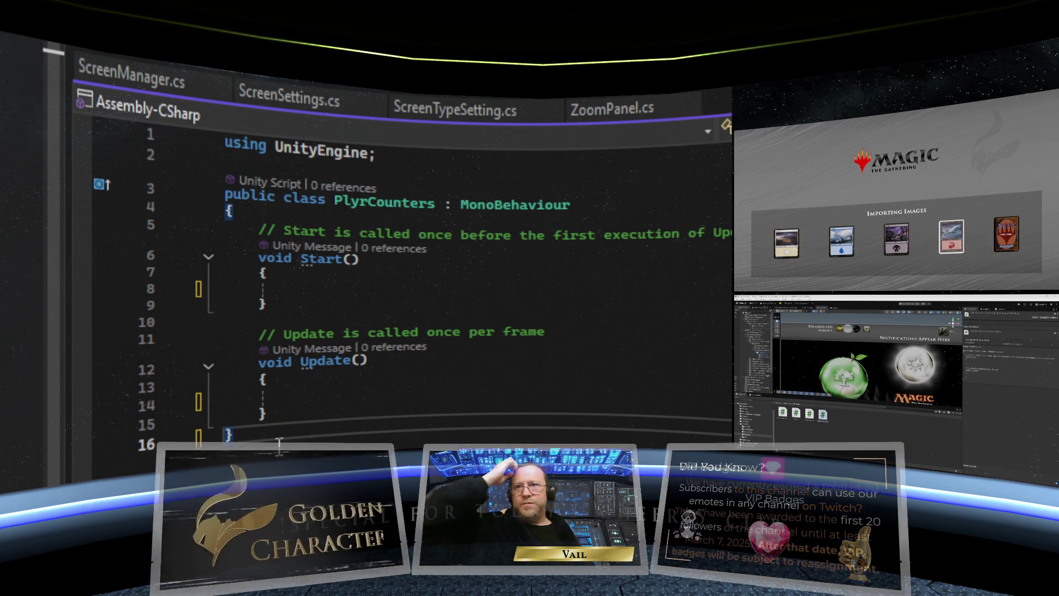
mouse_move(311, 413)
left_mouse_down()
mouse_move(232, 364)
mouse_move(226, 228)
left_mouse_up()
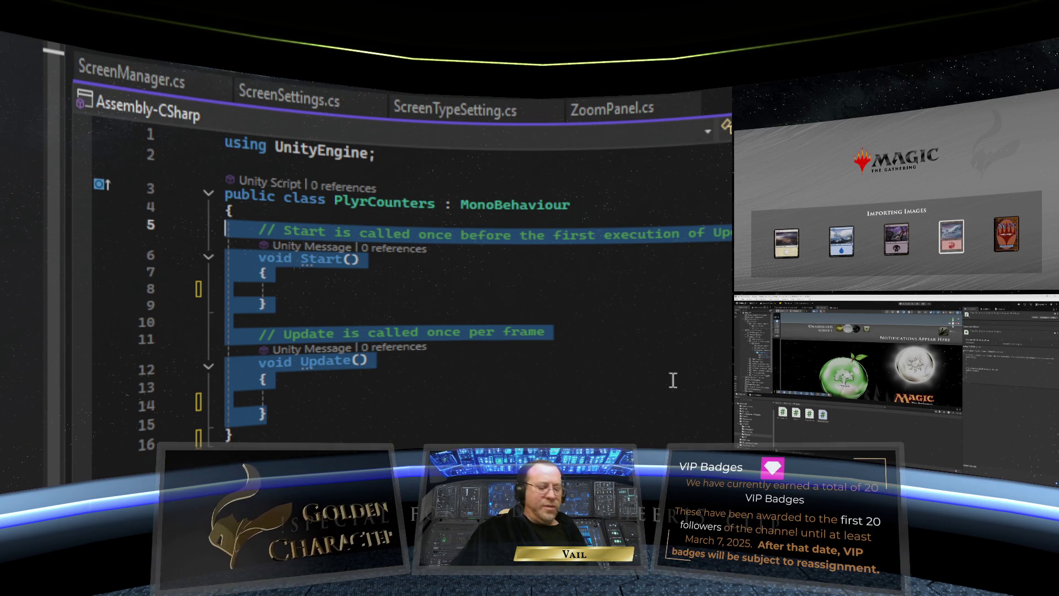
key("Delete")
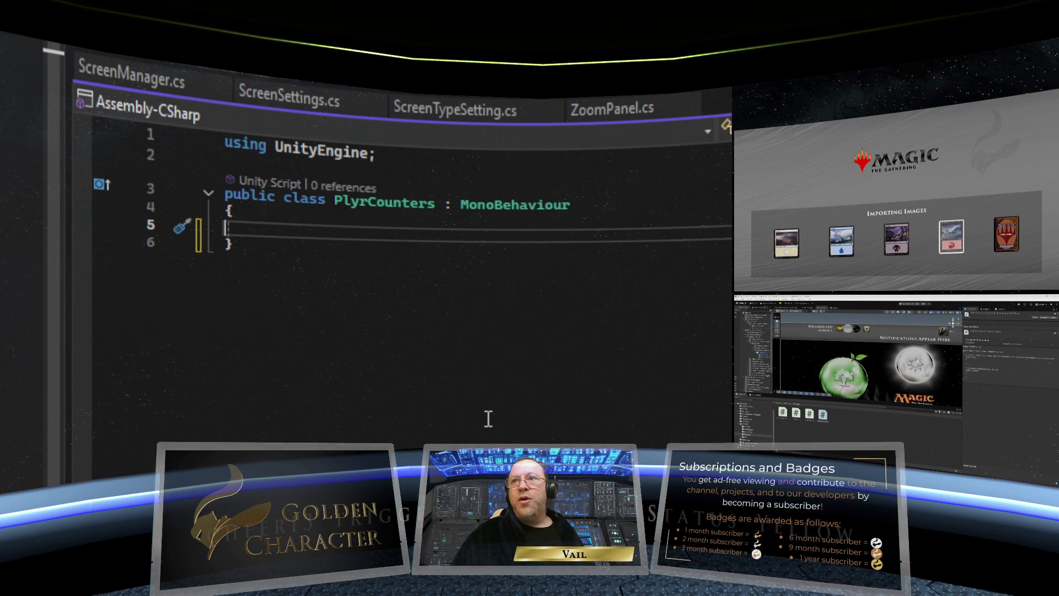
Step: Add a new empty line inside the PlyrCounters class body
left_click(574, 211)
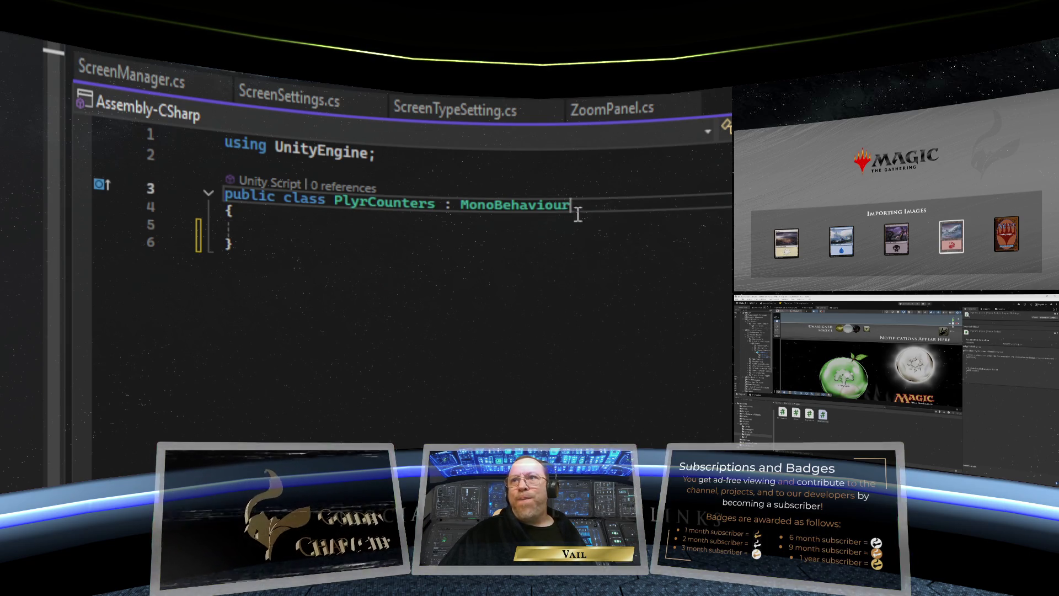
left_click(265, 235)
key("shift+Down")
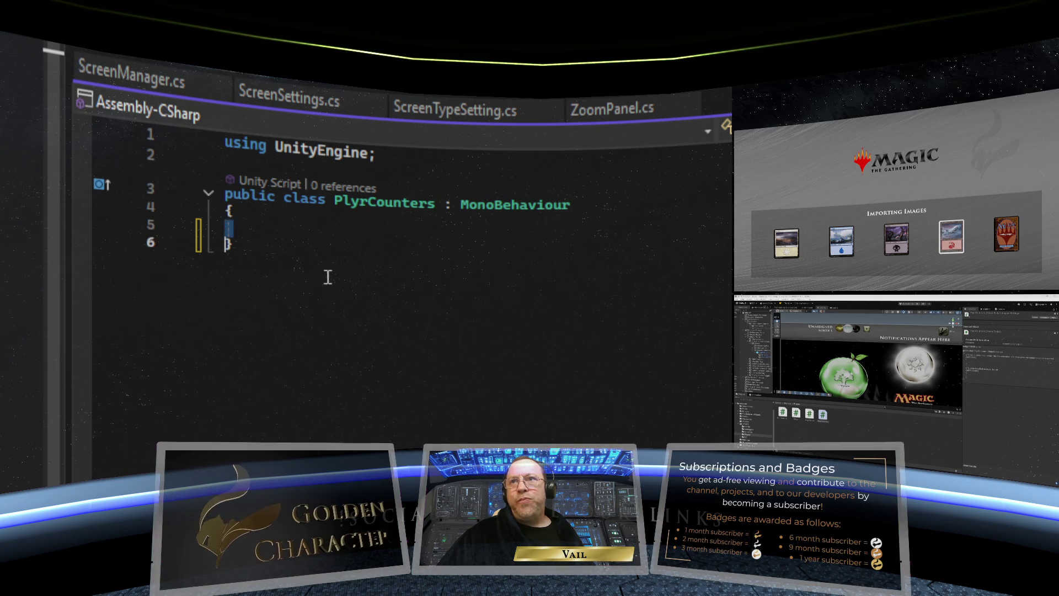
left_click(228, 233)
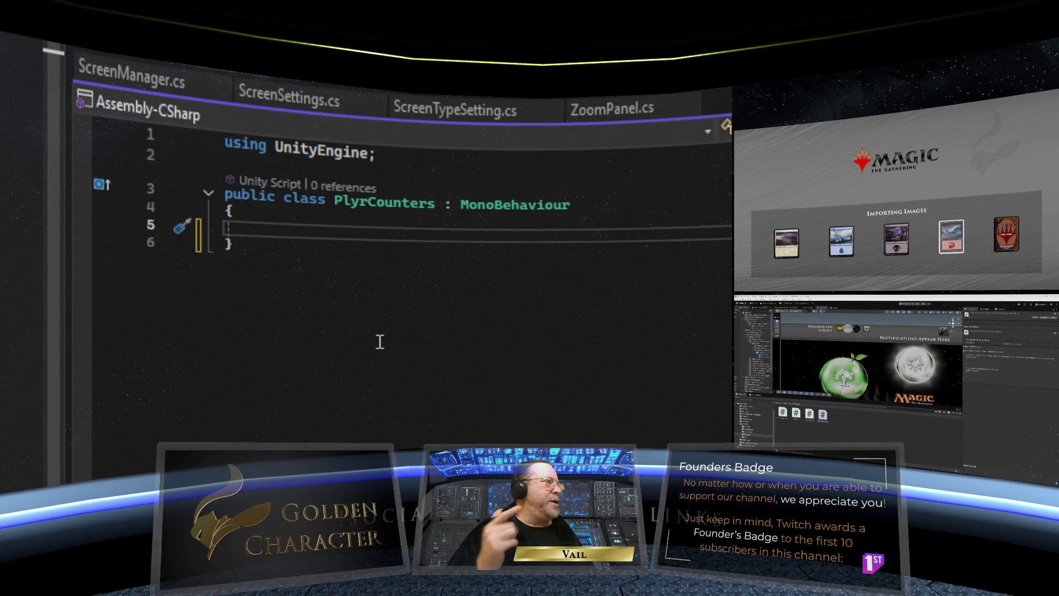
key("Return")
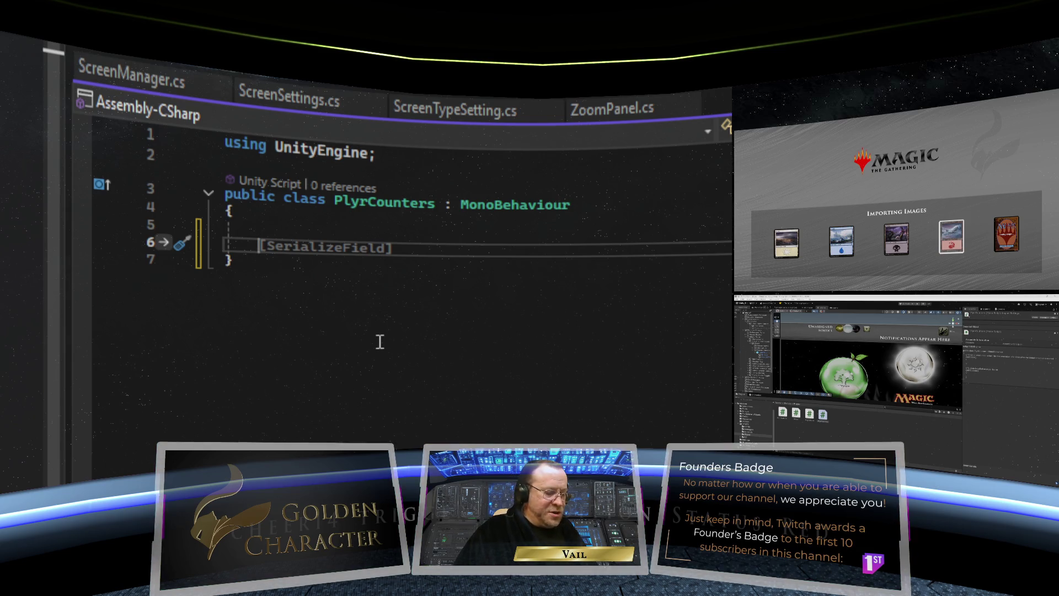
Step: Write an empty public void AddCounterBTNPressed() method with a blank line above it
type("publi")
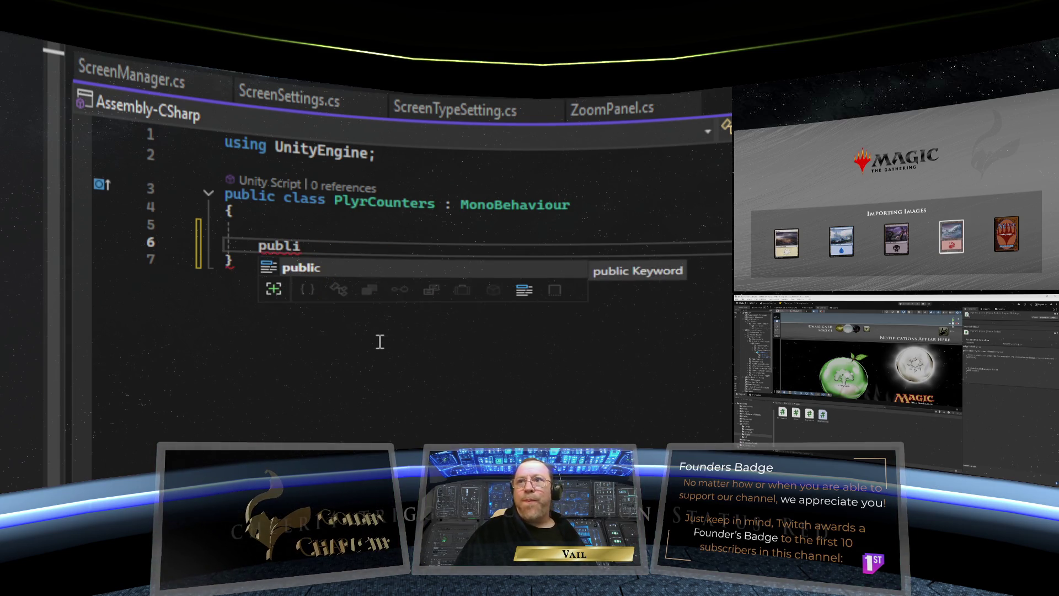
type("c ")
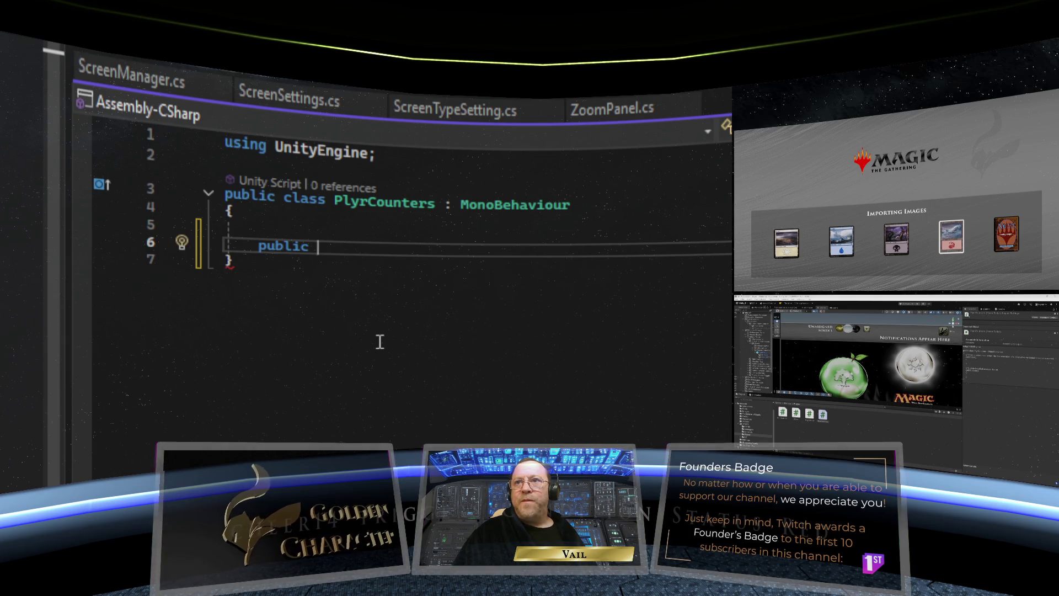
type("void ")
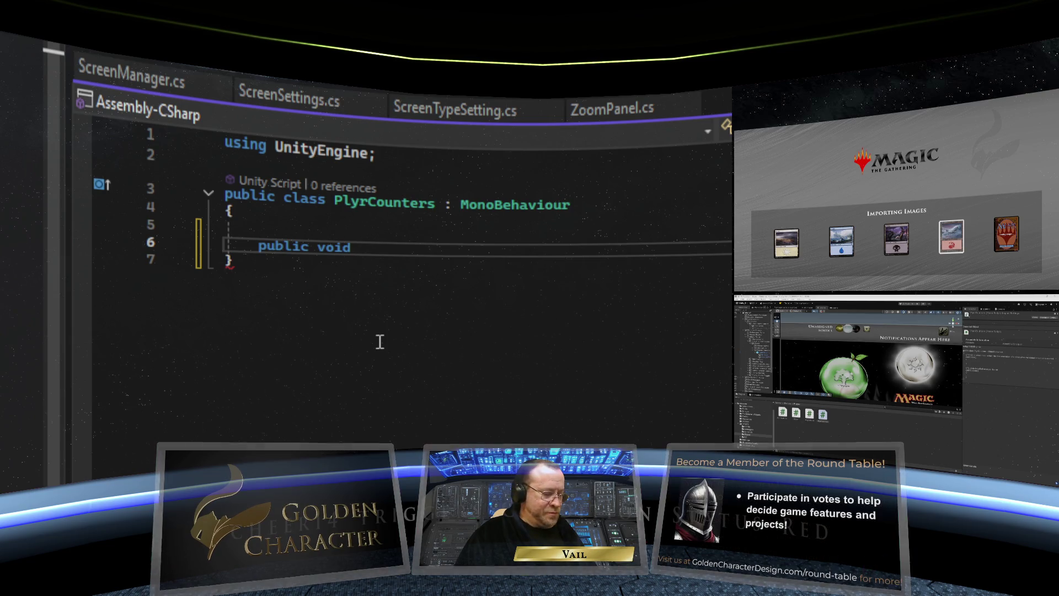
type("Bu")
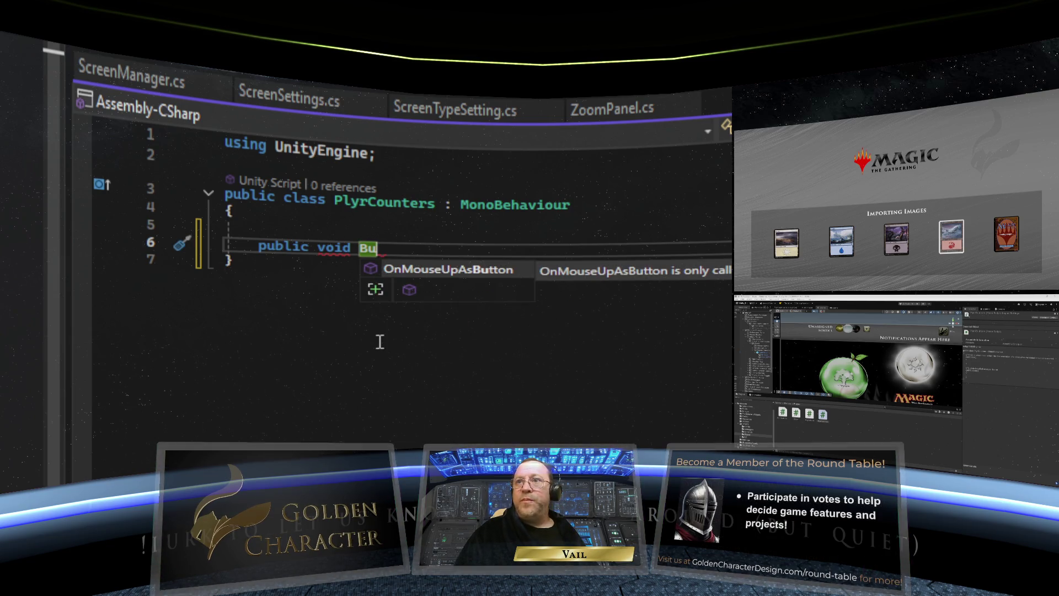
key("BackSpace")
key("BackSpace")
key("BackSpace")
type("Add")
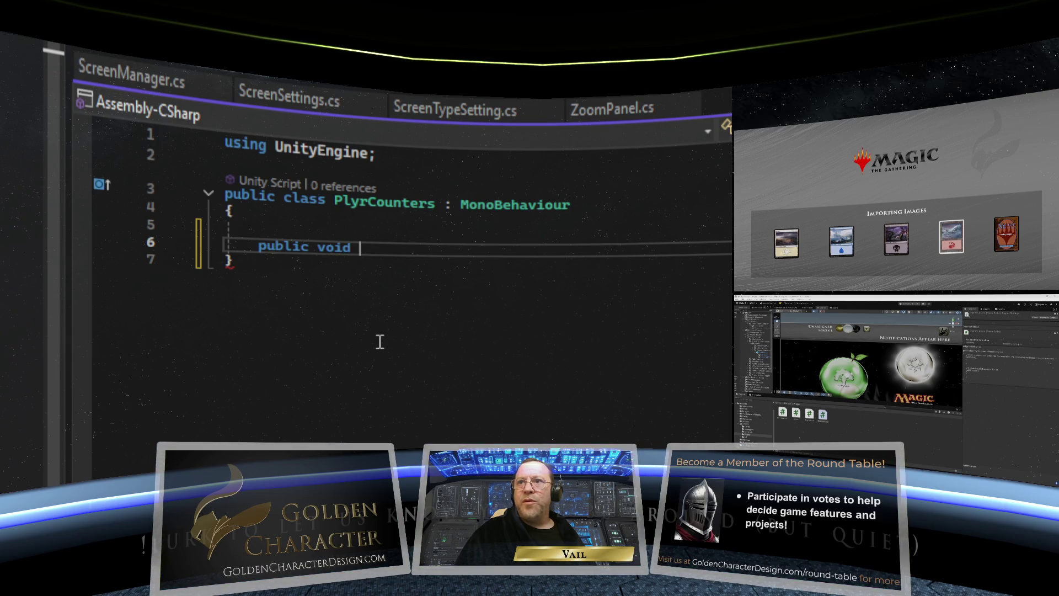
type("Counter")
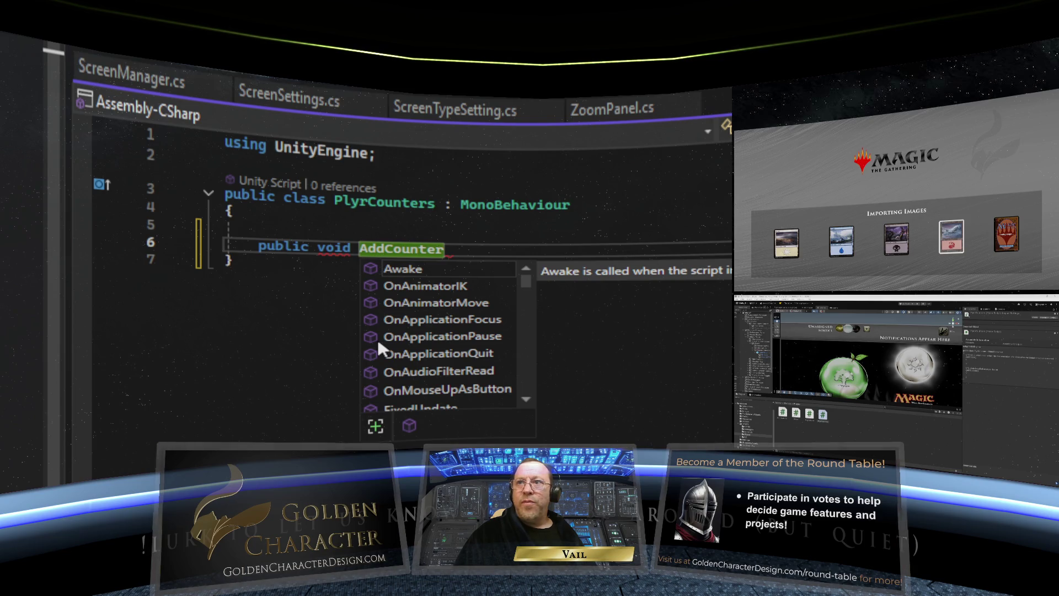
type("B")
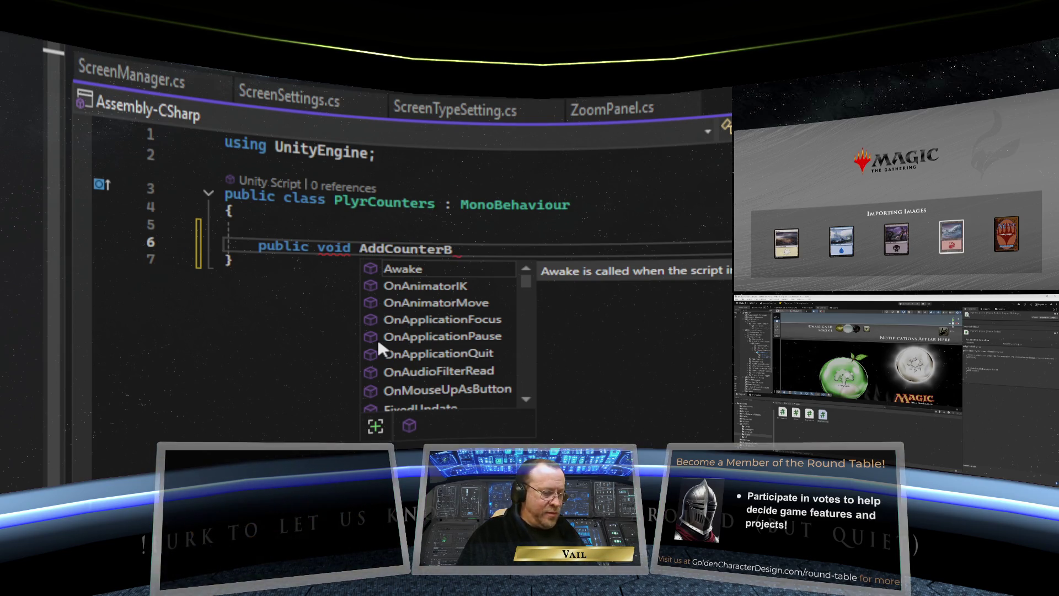
type("TN")
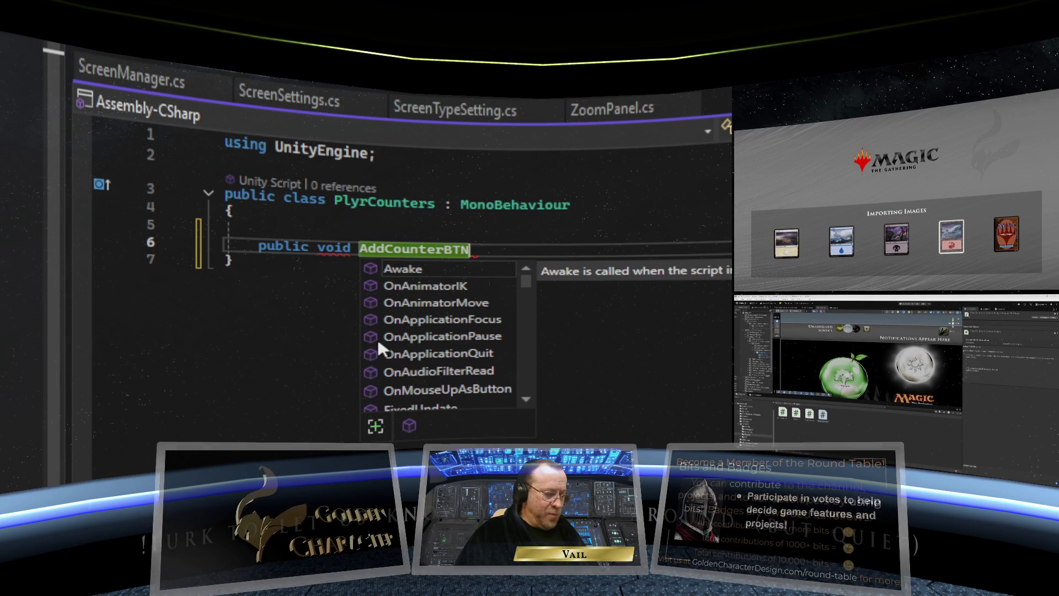
type("Pressed")
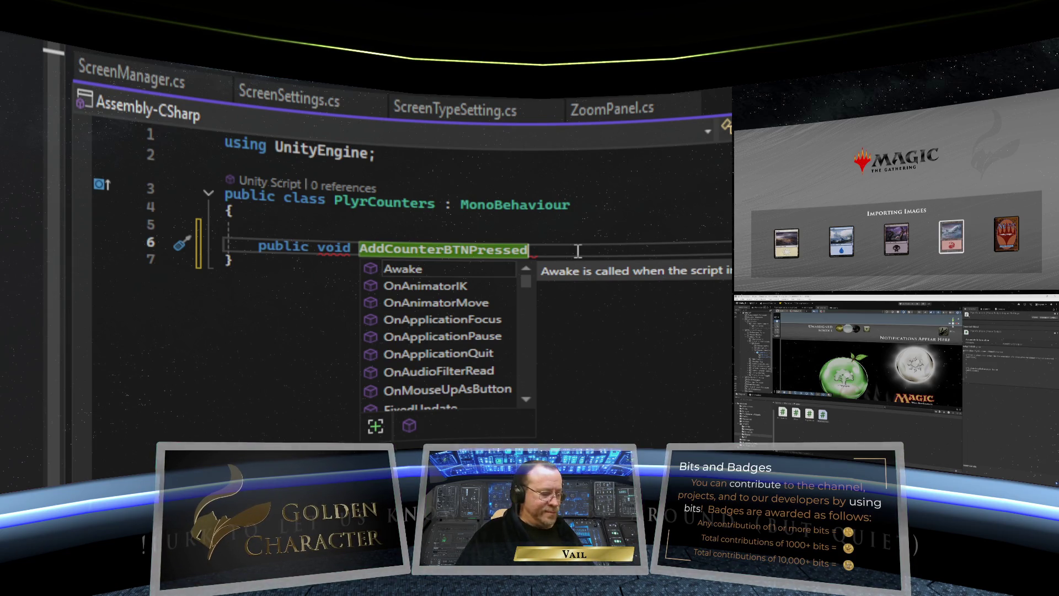
type("() {")
key("Return")
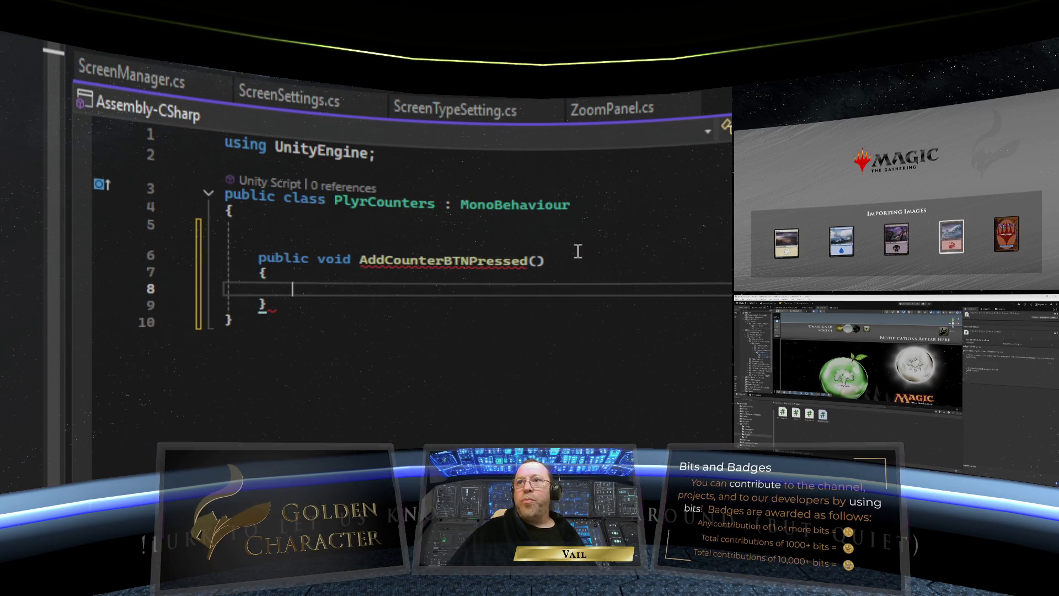
left_click(301, 229)
key("Return")
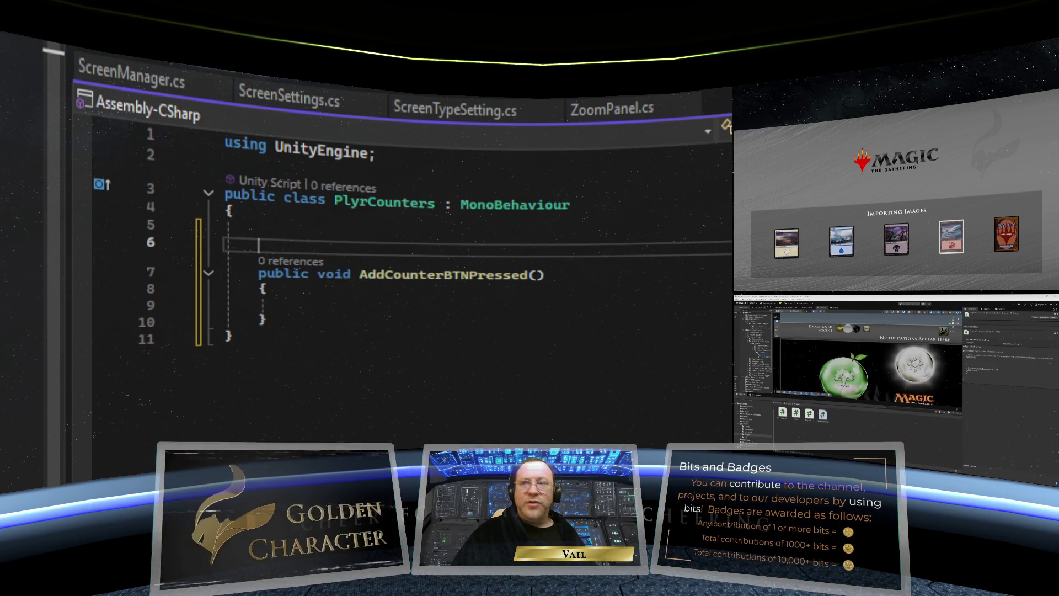
Step: Move to the blank field line, then review CounterMGR.cs and the CardDisplay counter code
key("Up")
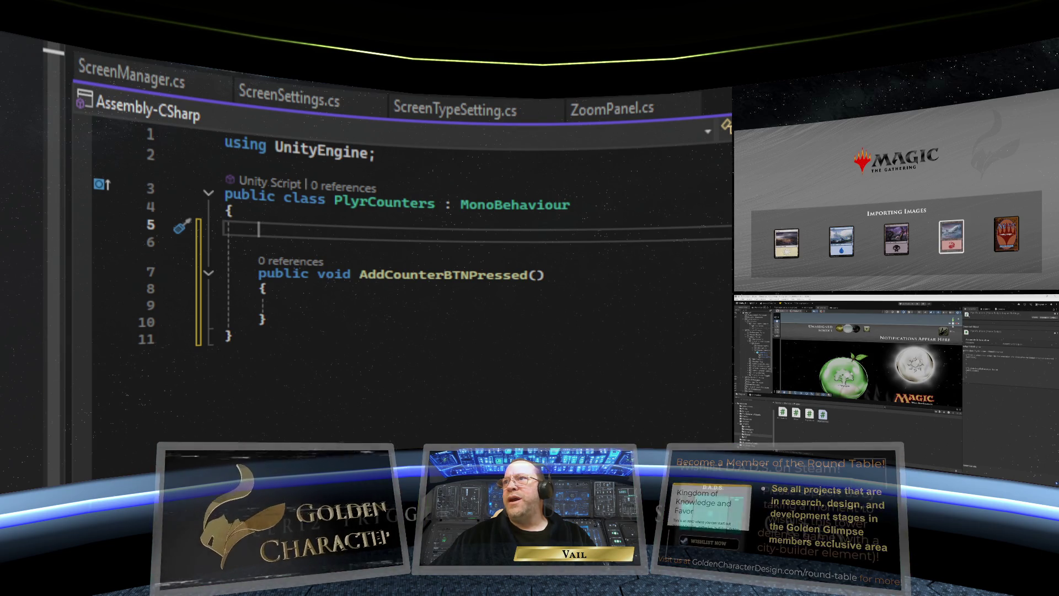
key("ctrl+Tab")
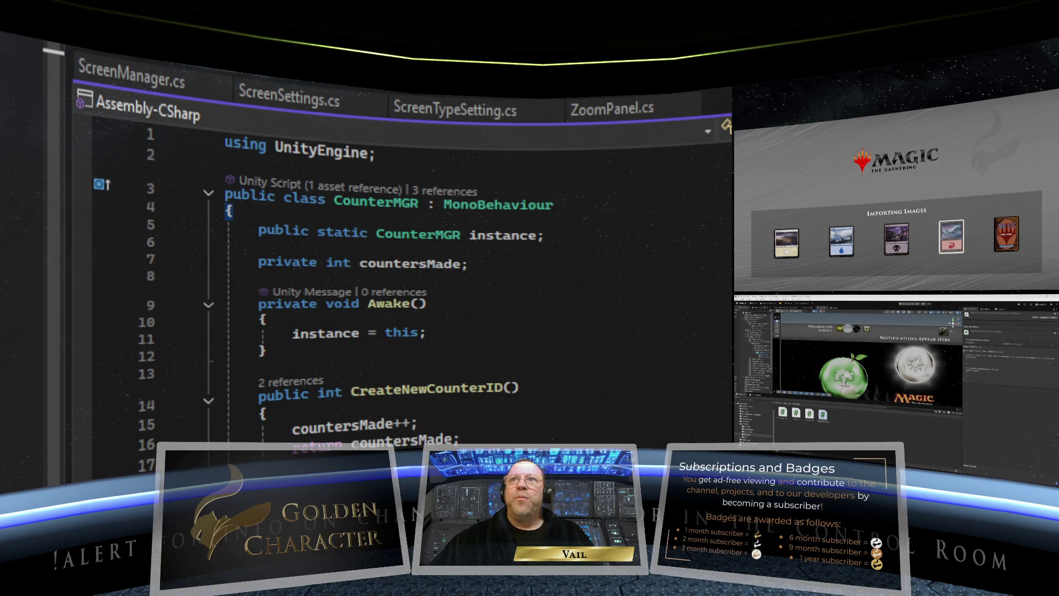
key("ctrl+Tab")
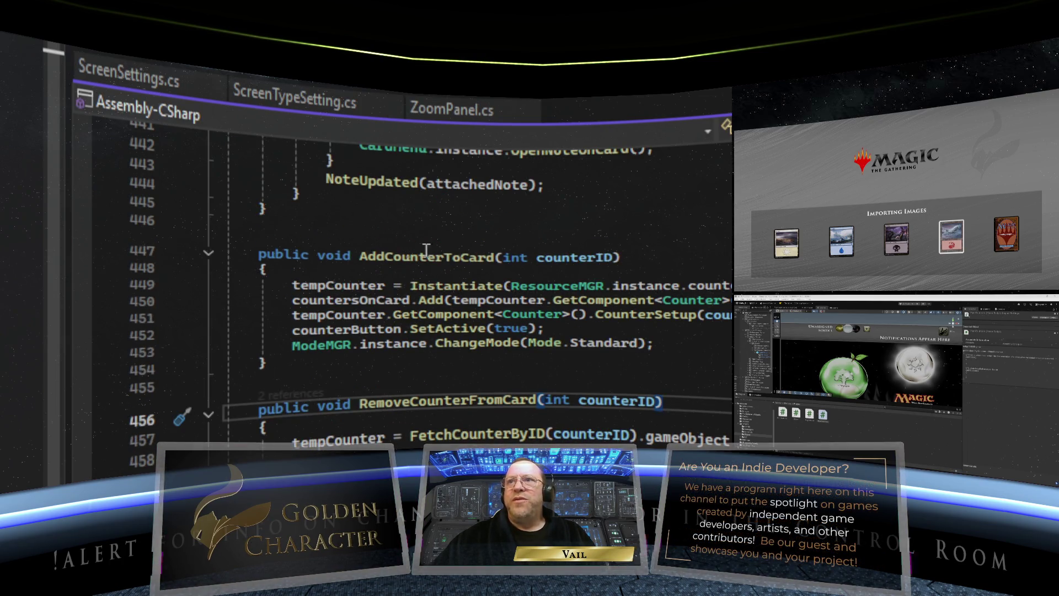
Step: Review CardDisplay's AddCounterToCard code and fields, then jump to the Player definition with F12
mouse_move(424, 345)
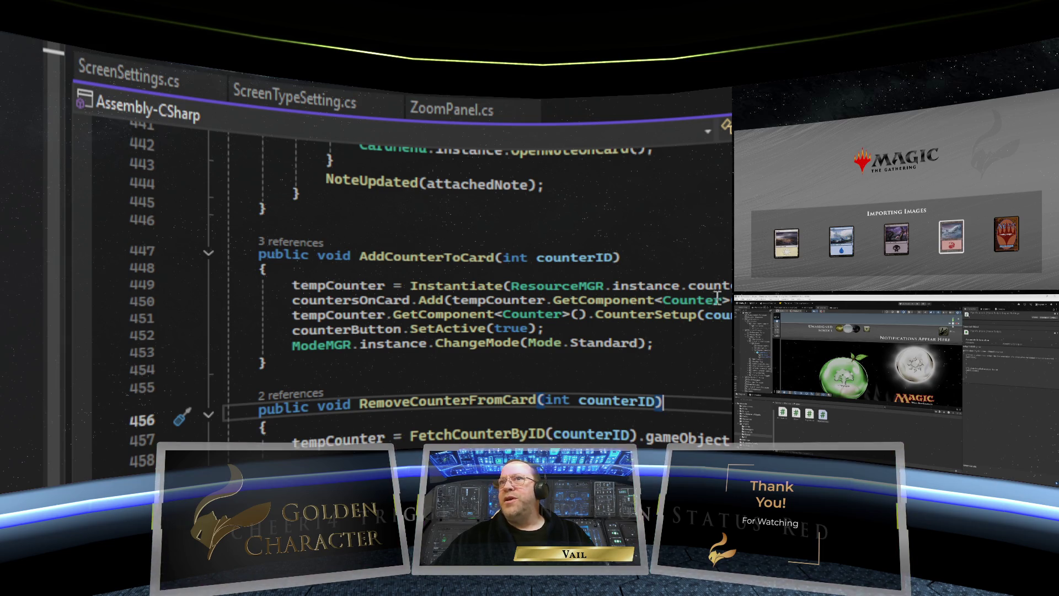
scroll(414, 287, "up", 20)
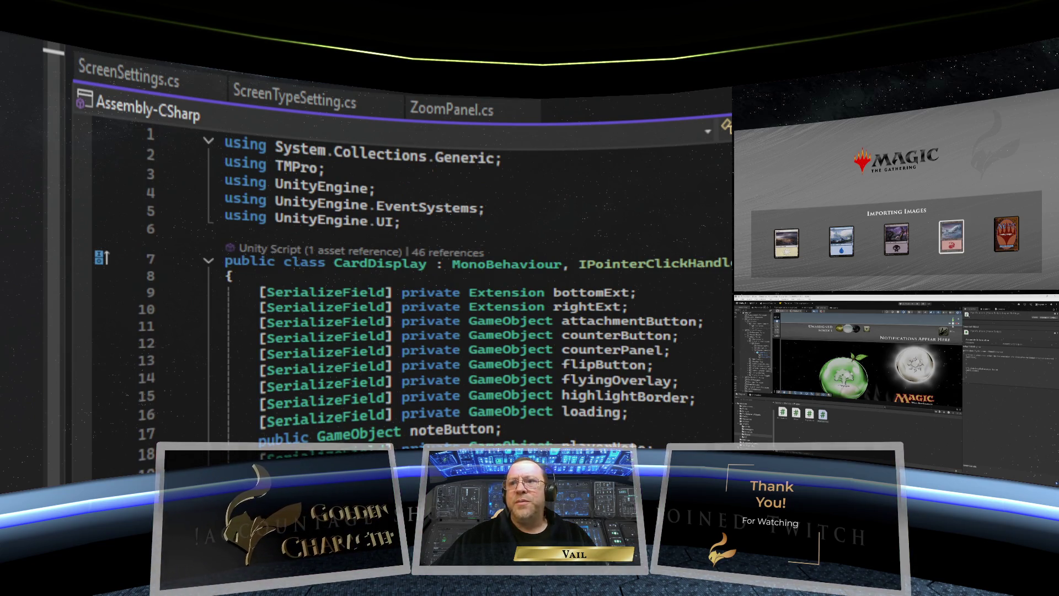
scroll(414, 287, "down", 6)
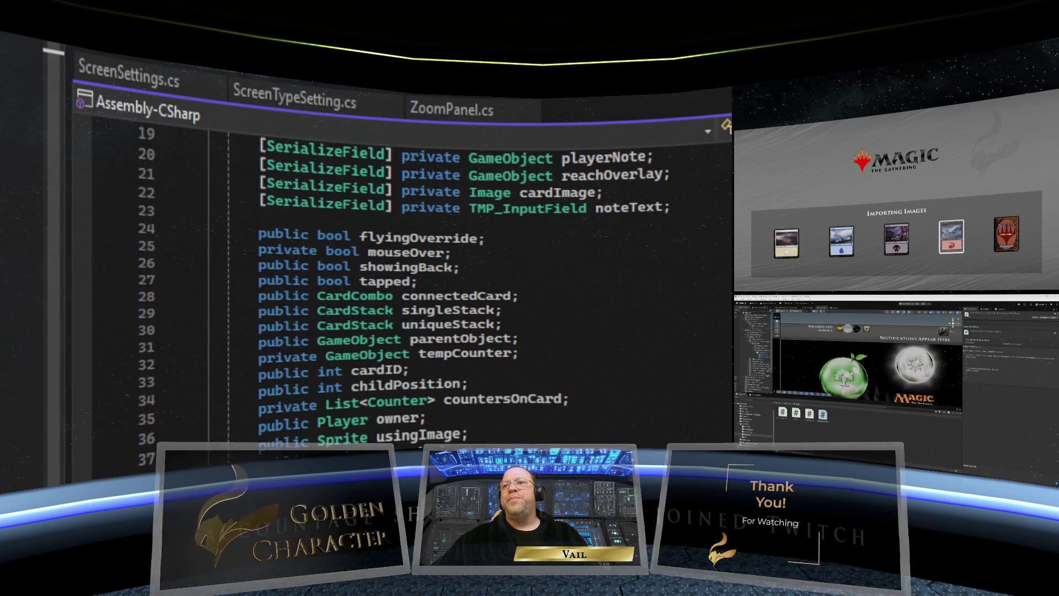
scroll(414, 287, "down", 1)
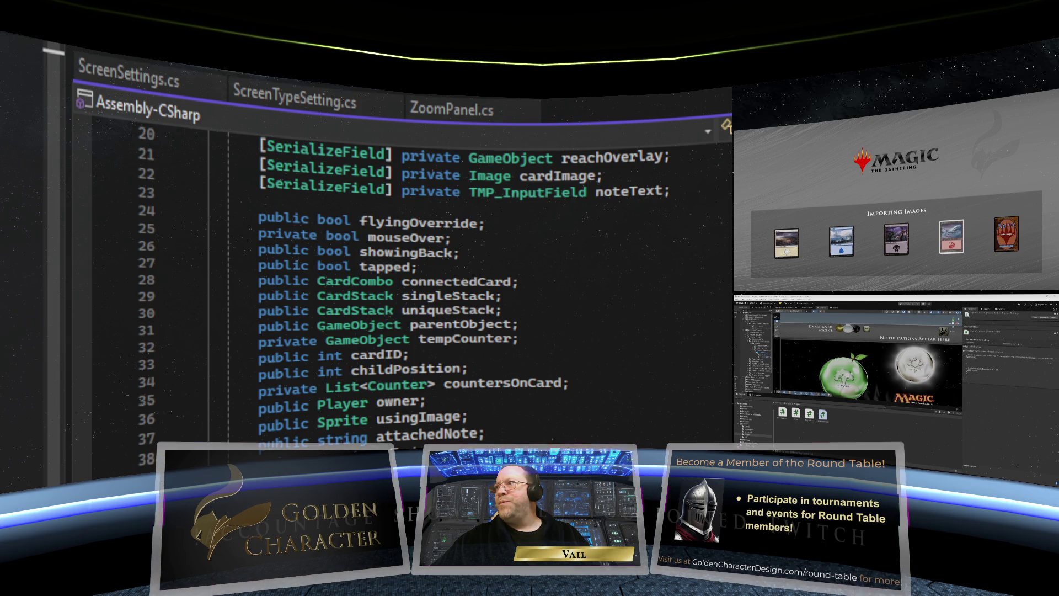
scroll(413, 287, "up", 2)
key("F12")
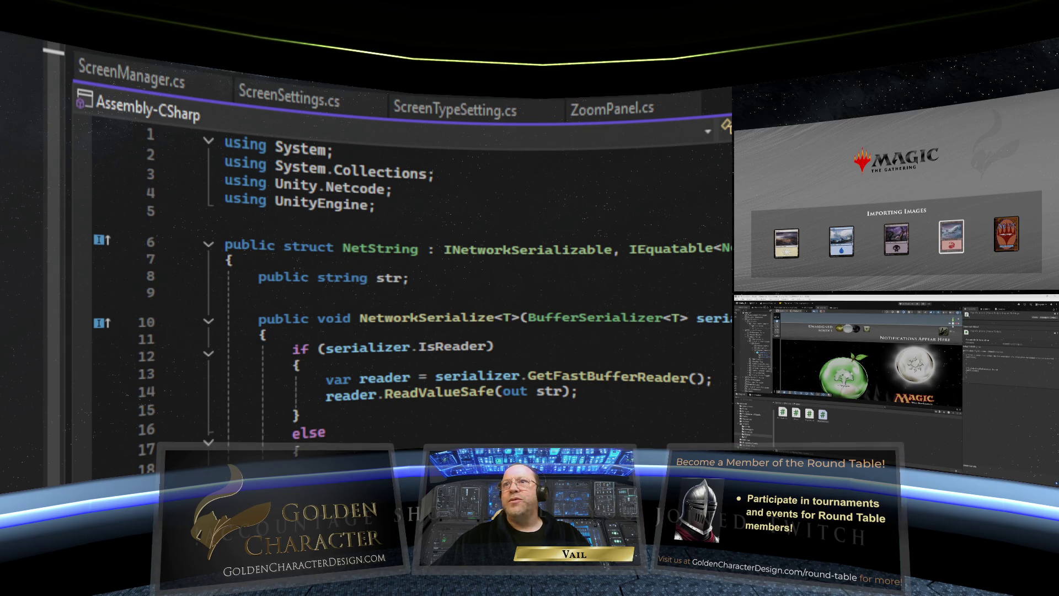
Step: Look over the Player code in ScreenManager.cs, then view PlayerInfo's fields at its top
scroll(414, 287, "down", 7)
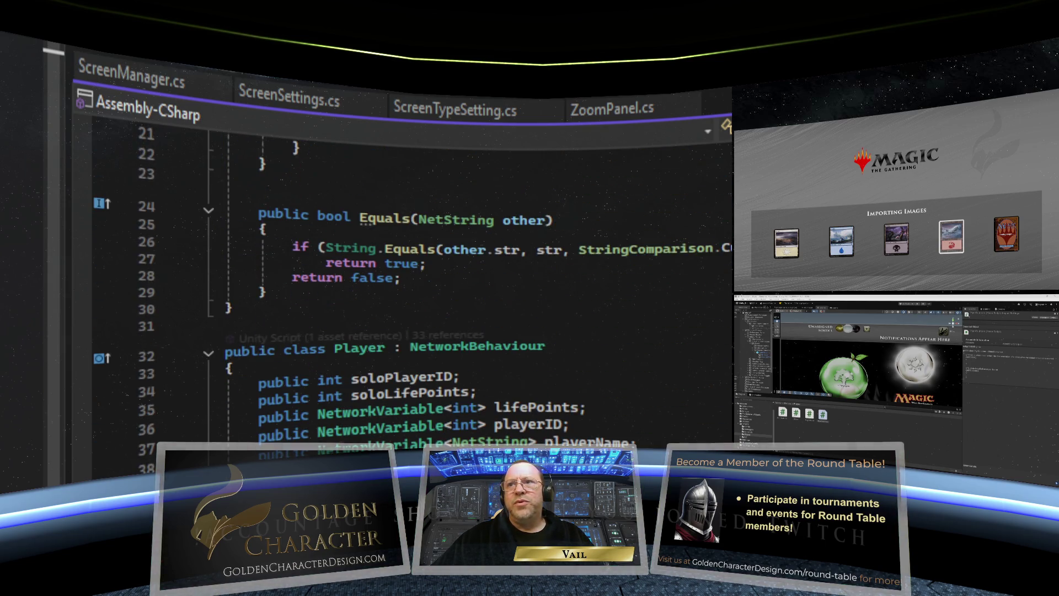
scroll(414, 287, "down", 3)
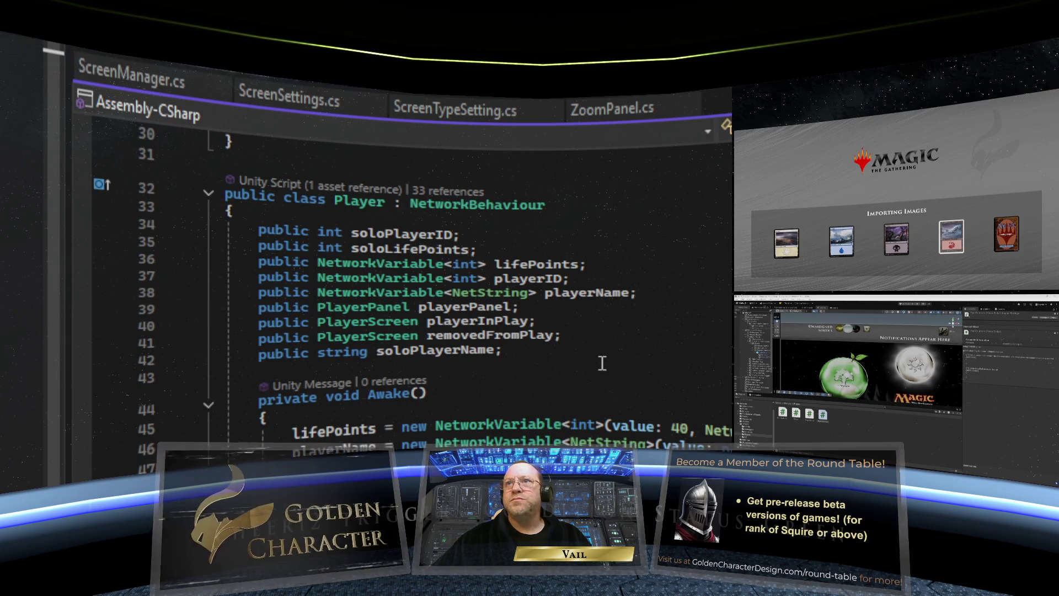
key("ctrl+Tab")
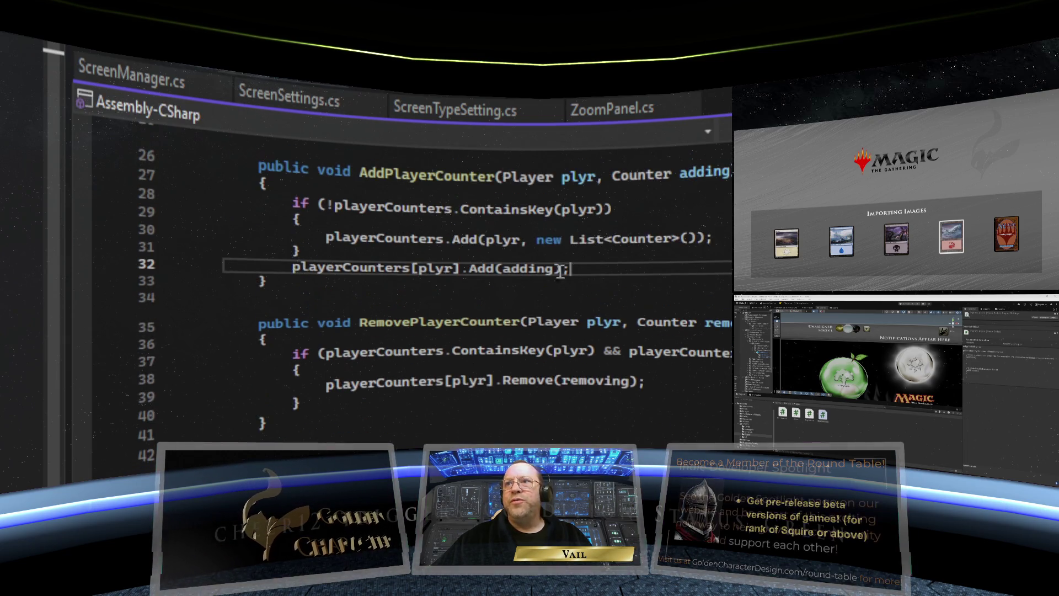
scroll(385, 369, "up", 8)
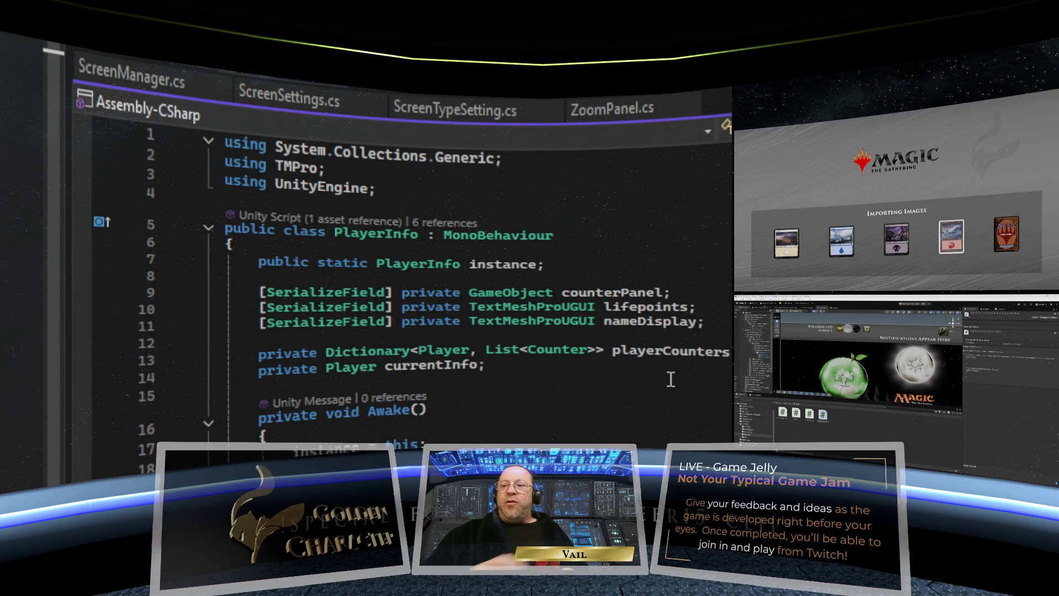
scroll(671, 379, "down", 7)
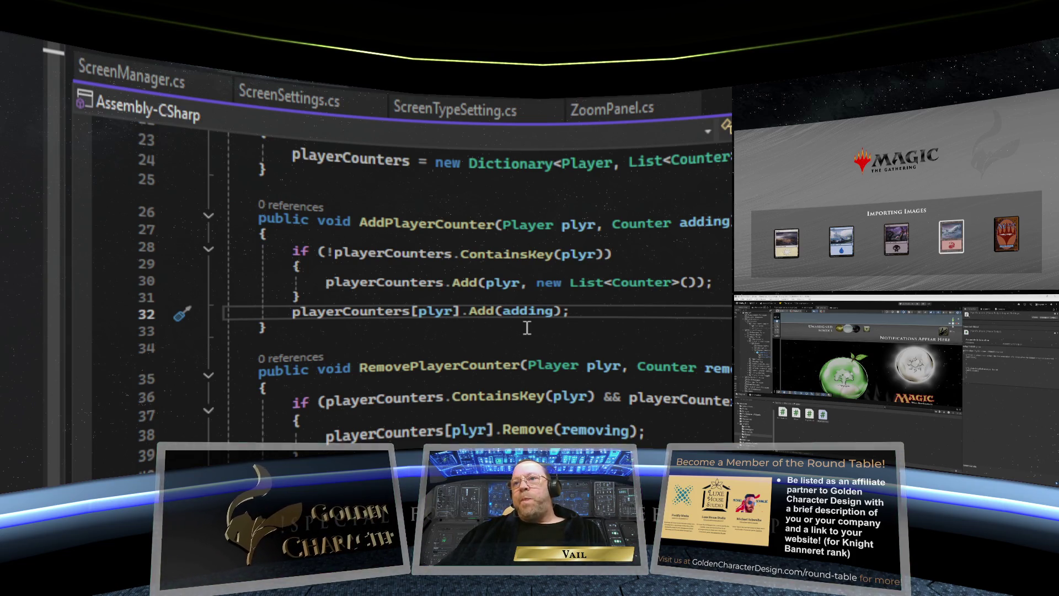
scroll(527, 328, "down", 1)
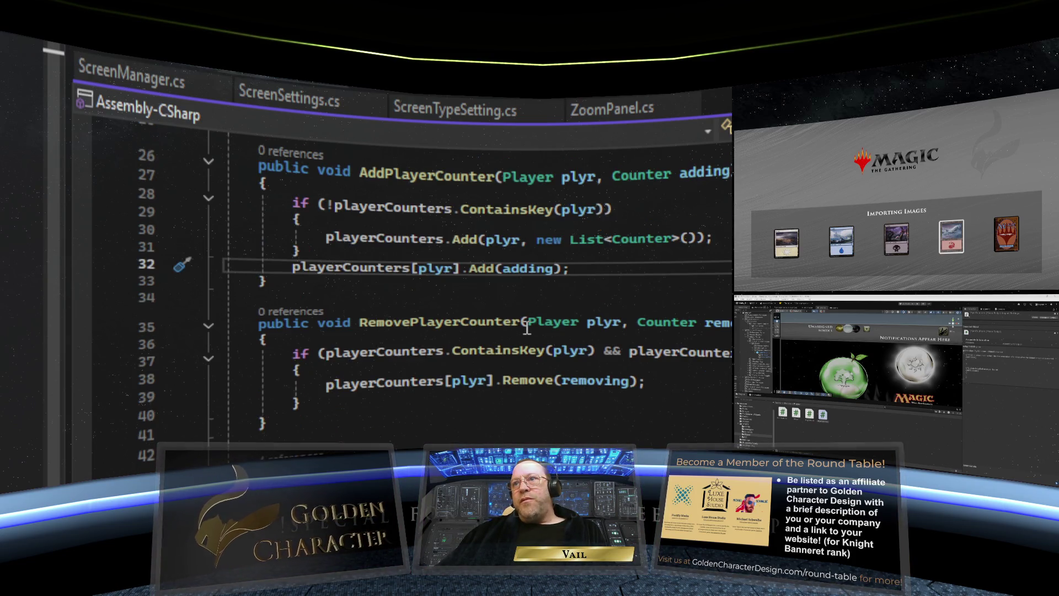
scroll(527, 328, "down", 3)
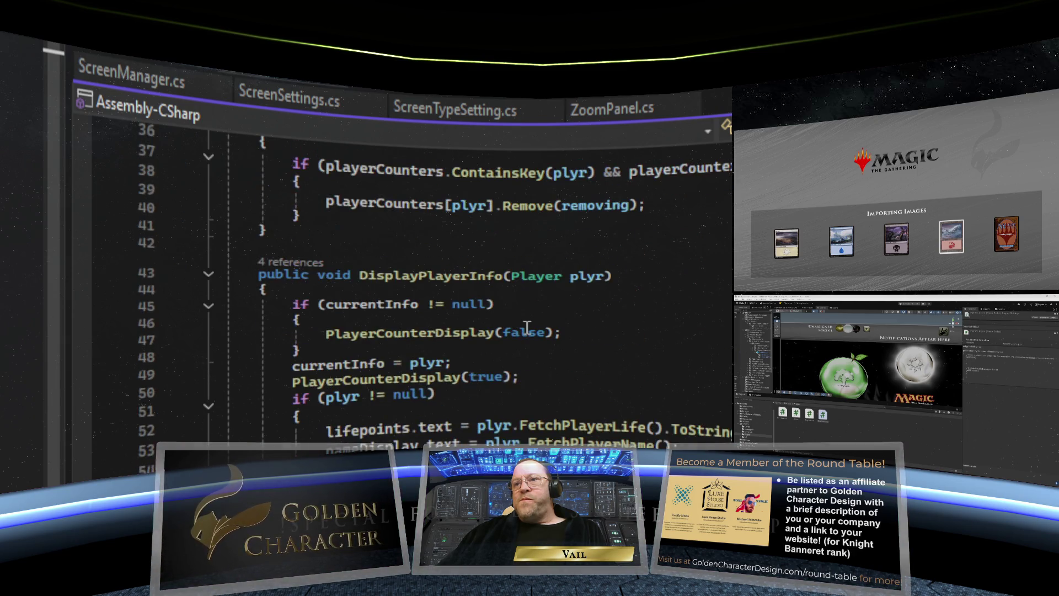
scroll(526, 327, "down", 4)
scroll(527, 327, "up", 10)
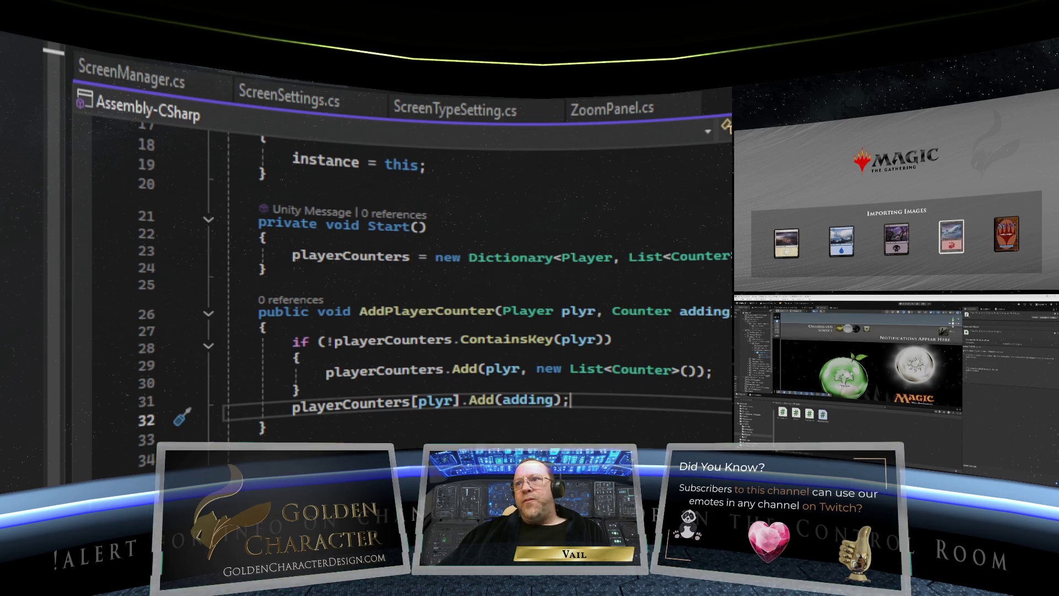
scroll(441, 276, "up", 3)
scroll(411, 262, "up", 3)
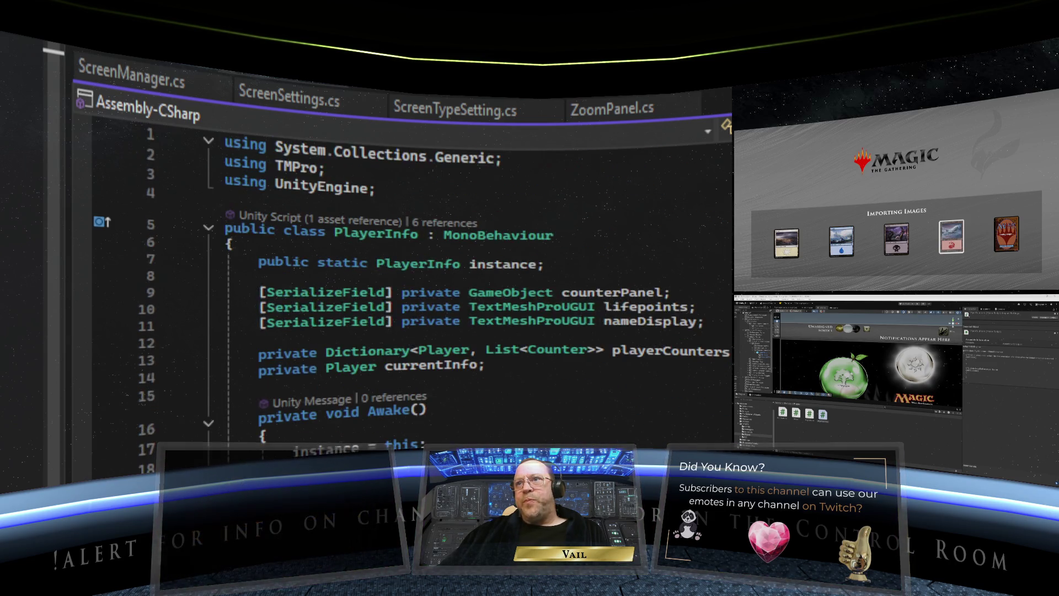
scroll(411, 262, "down", 4)
scroll(718, 338, "down", 1)
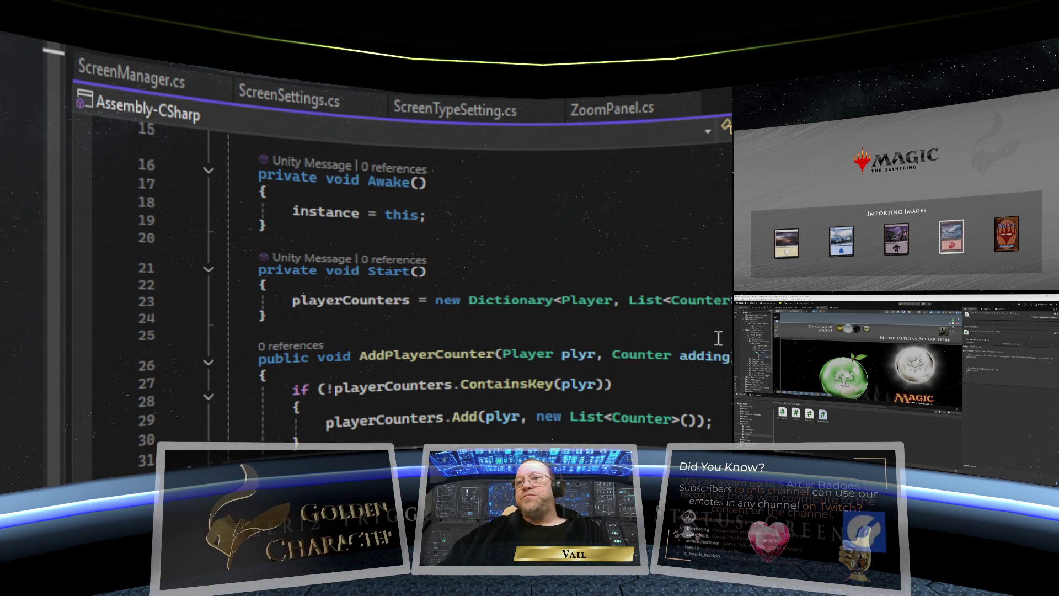
mouse_move(363, 353)
left_click_drag(363, 353, 497, 354)
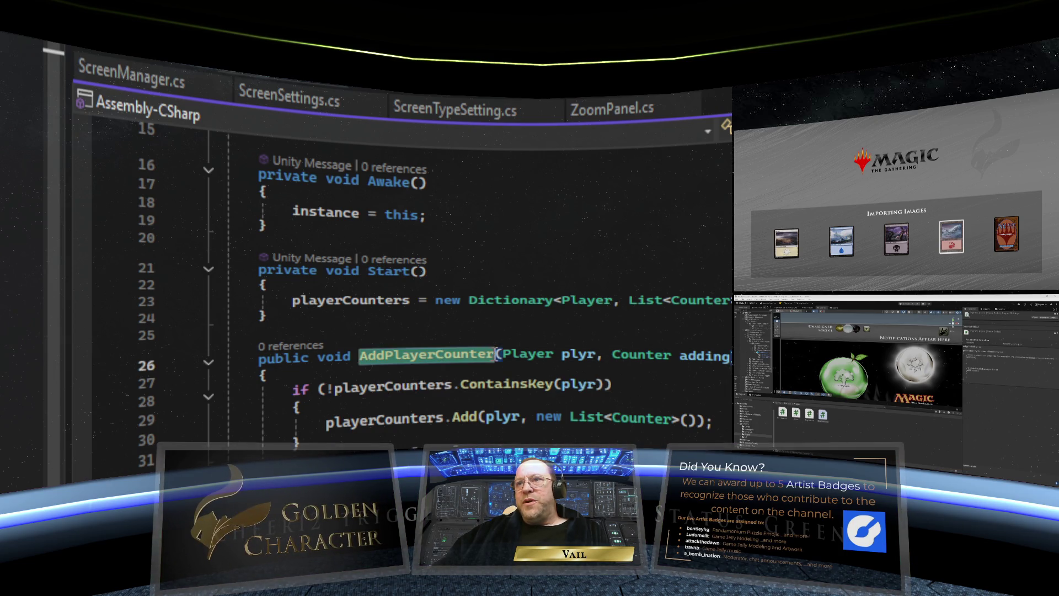
right_click(432, 358)
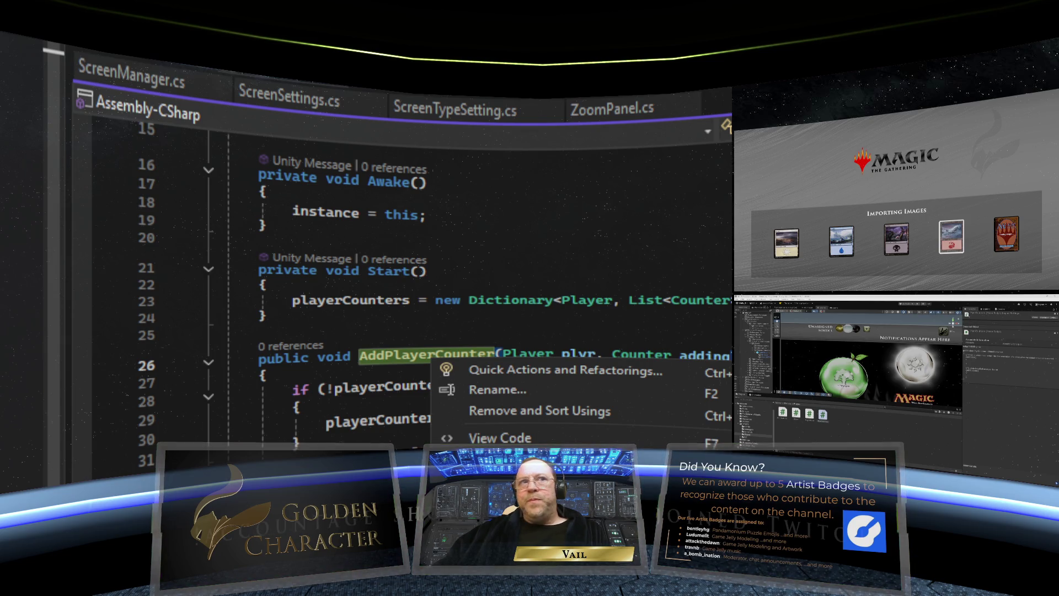
key("alt+Tab")
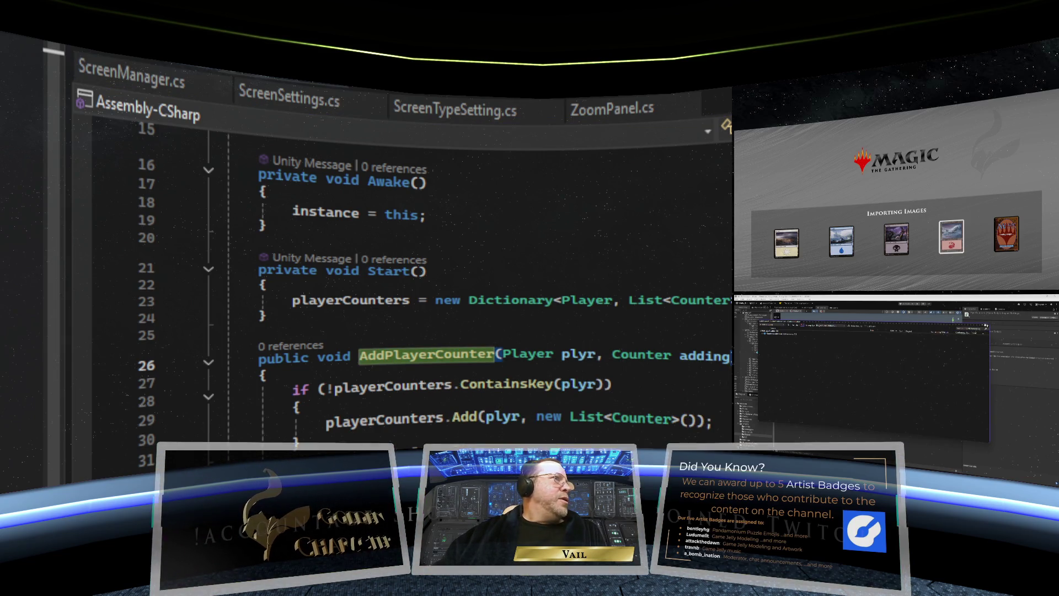
key("Escape")
key("ctrl+minus")
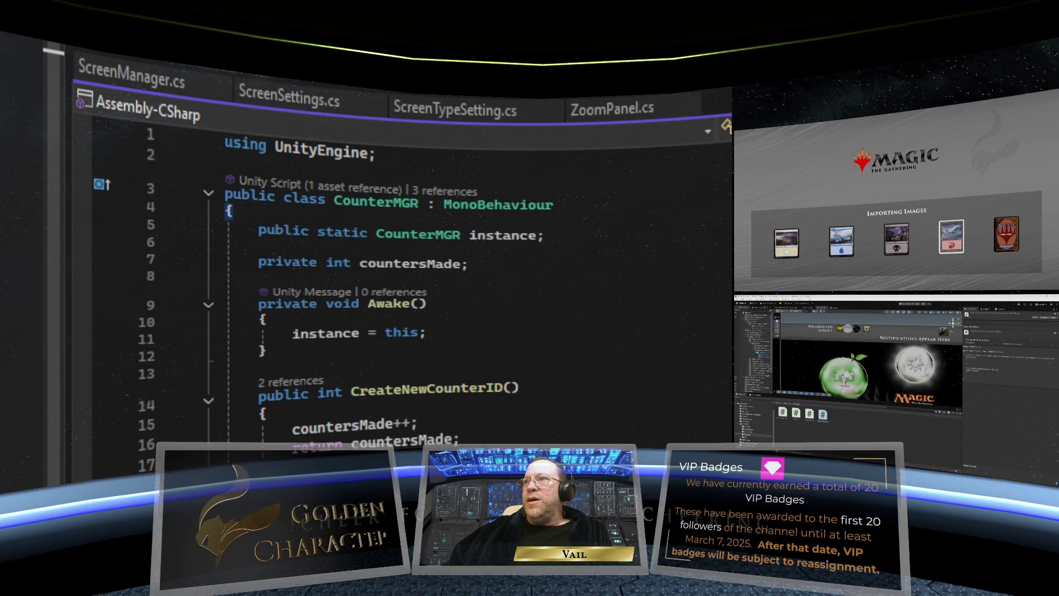
key("ctrl+minus")
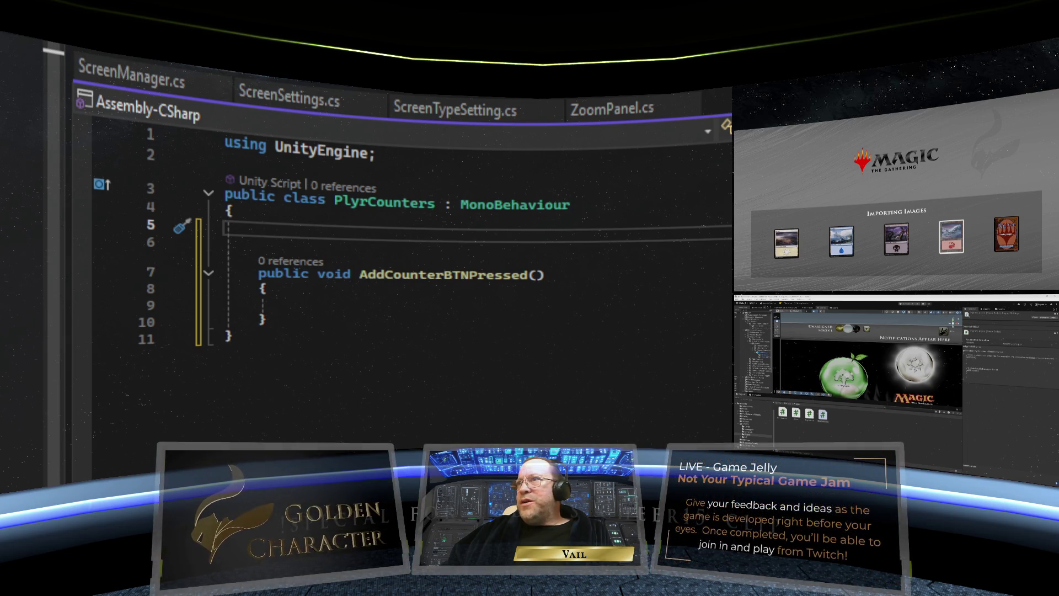
key("ctrl+Tab")
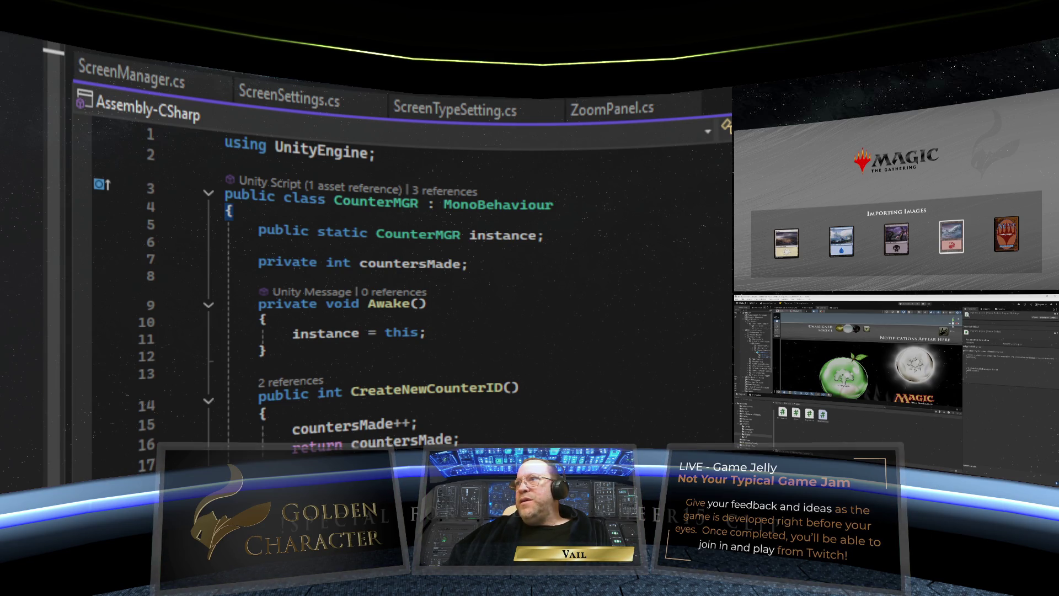
key("ctrl+Tab")
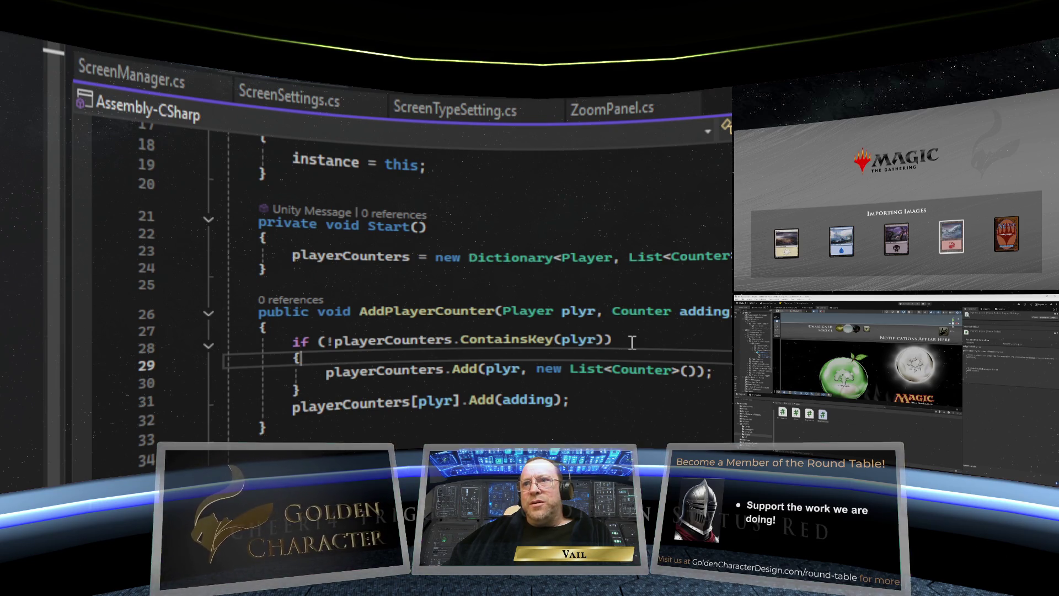
mouse_move(300, 386)
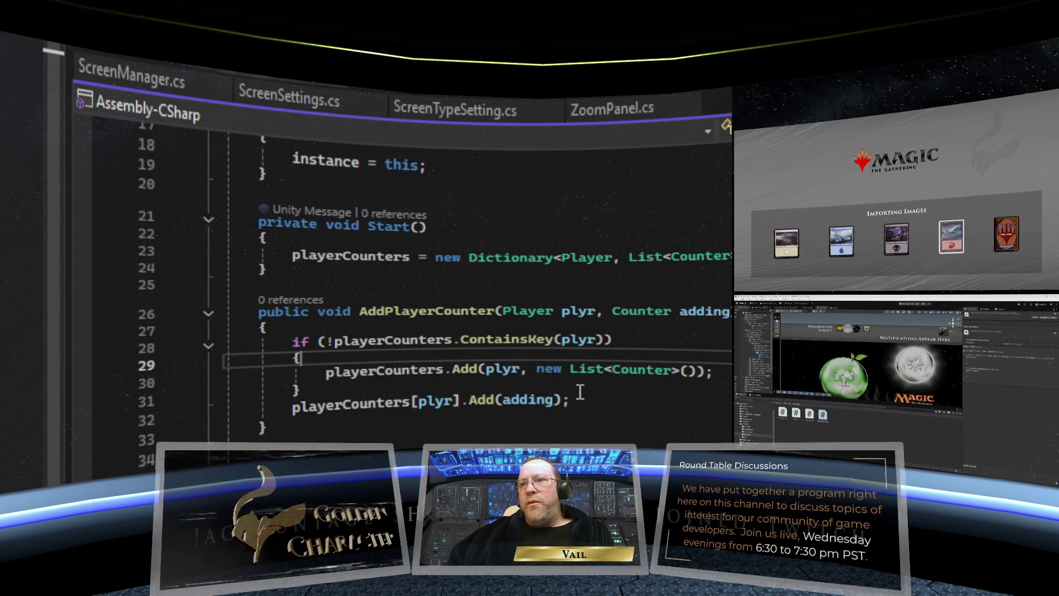
scroll(580, 392, "down", 2)
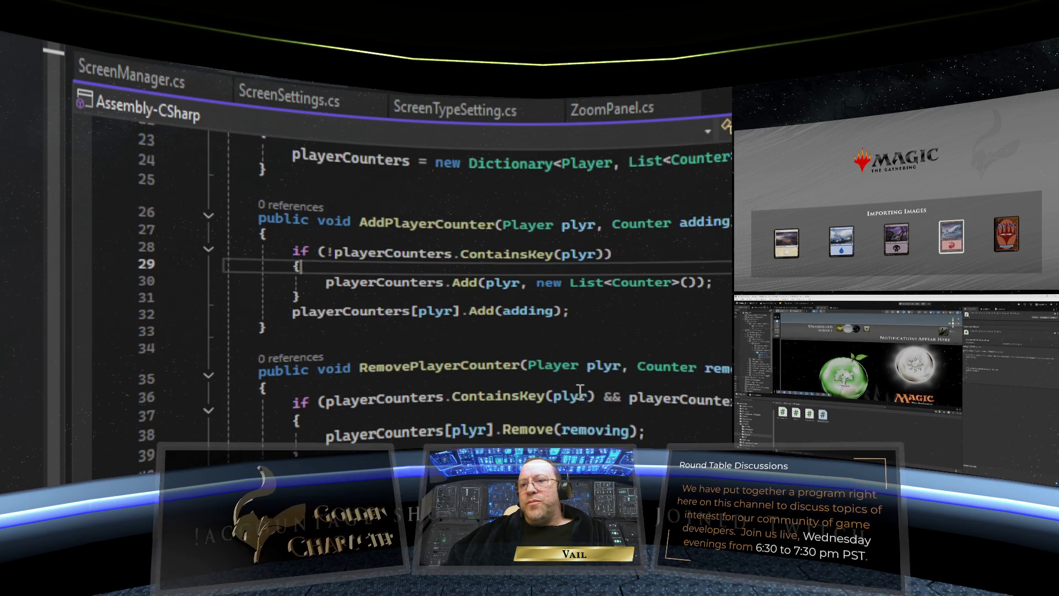
scroll(581, 391, "up", 2)
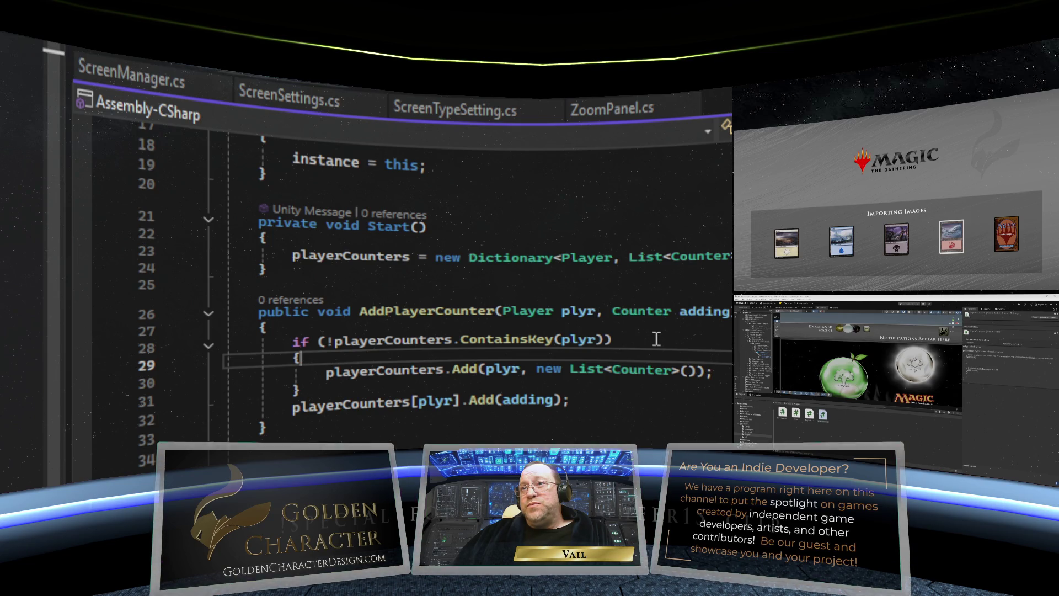
scroll(656, 339, "up", 4)
scroll(656, 339, "down", 5)
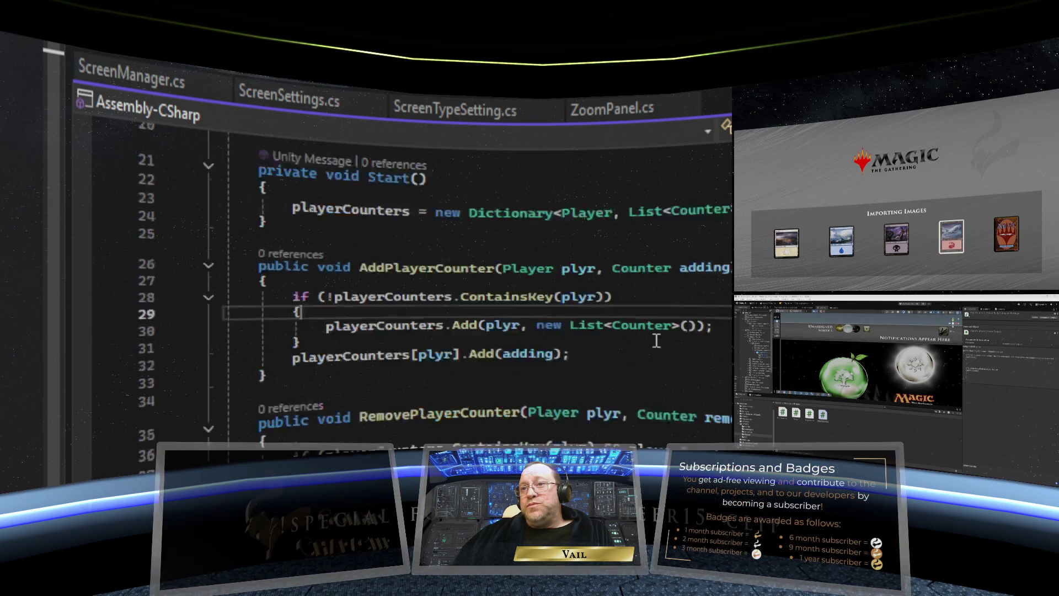
Step: Close the ScreenManager.cs tab and scroll the next script to its AddCounterSelected method
scroll(657, 340, "down", 2)
scroll(656, 341, "up", 4)
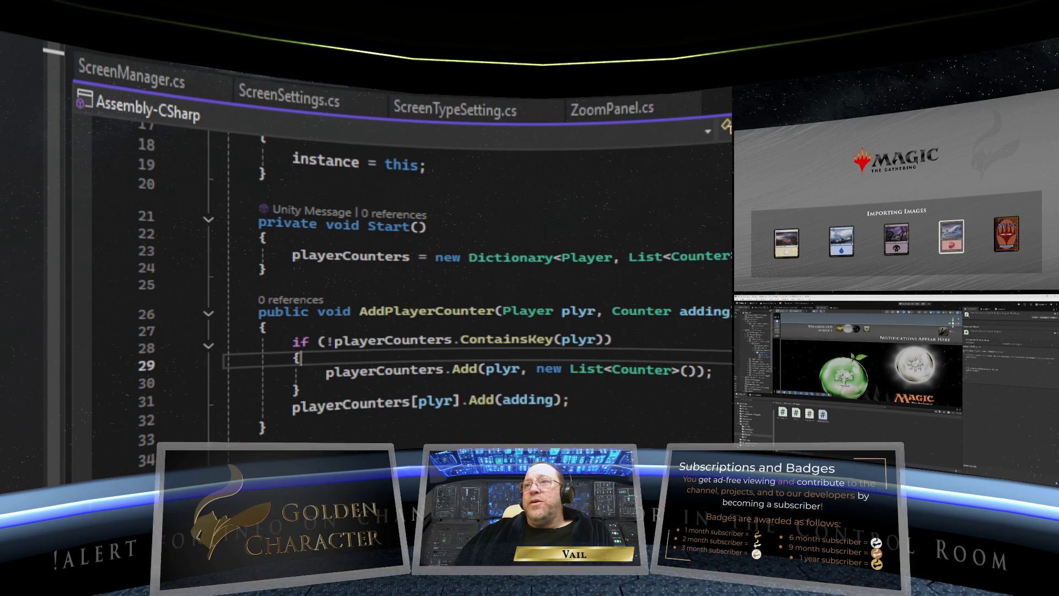
key("ctrl+F4")
scroll(543, 312, "down", 4)
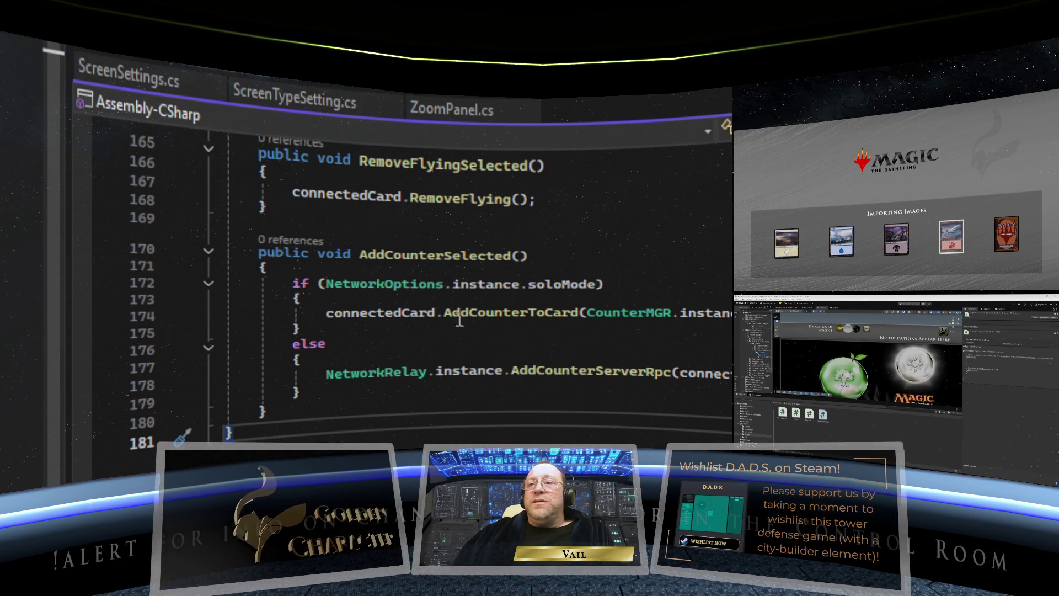
mouse_move(456, 375)
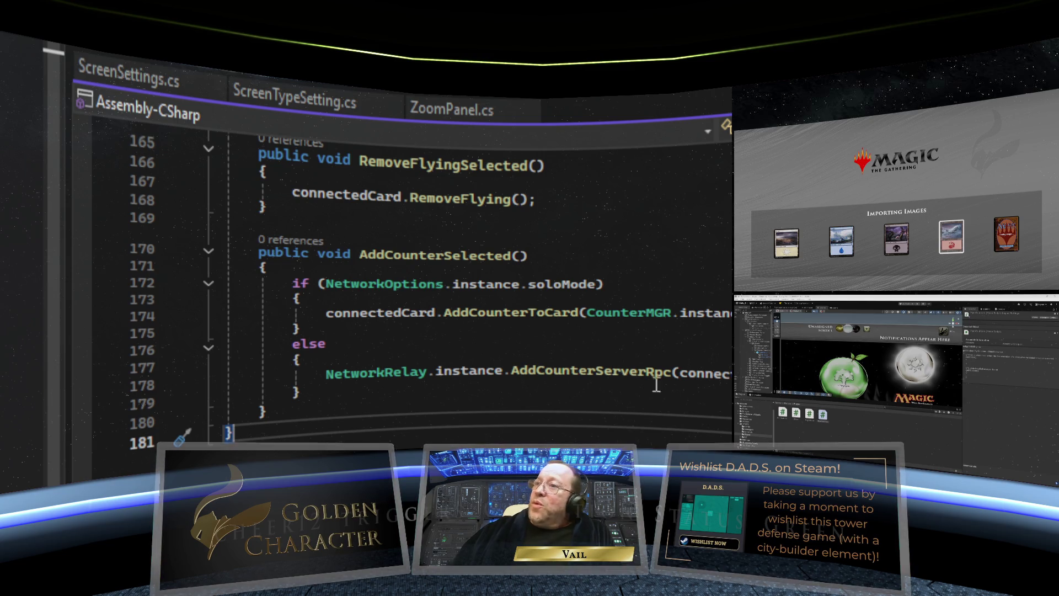
mouse_move(685, 381)
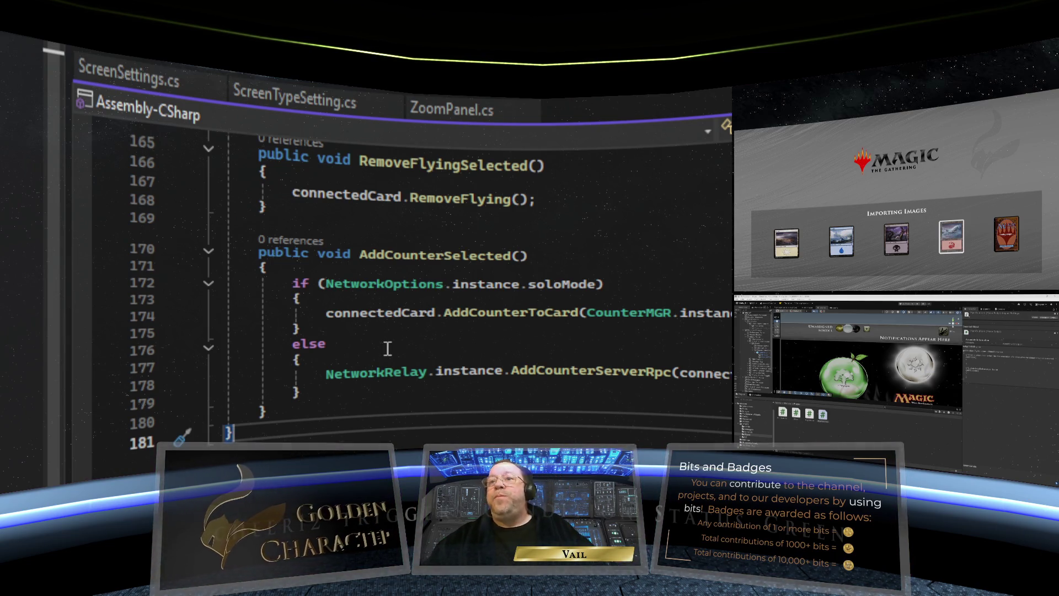
mouse_move(309, 411)
left_mouse_down()
mouse_move(146, 296)
mouse_move(160, 267)
mouse_move(150, 264)
left_mouse_up()
Step: Copy the selected AddCounterSelected method and place the caret inside PlyrCounters' empty AddCounterBTNPressed
right_click(239, 278)
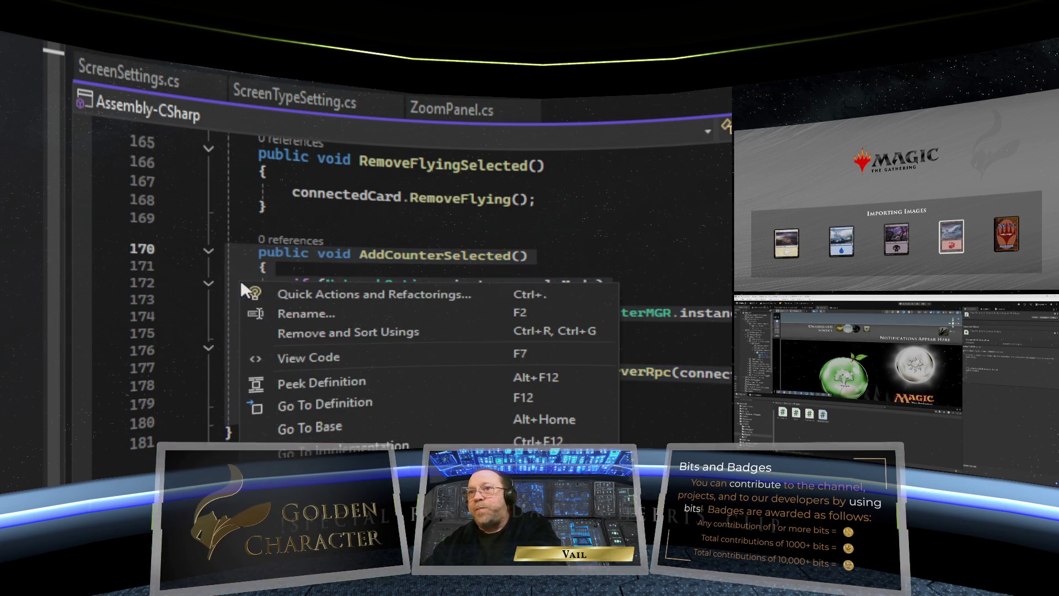
key("Escape")
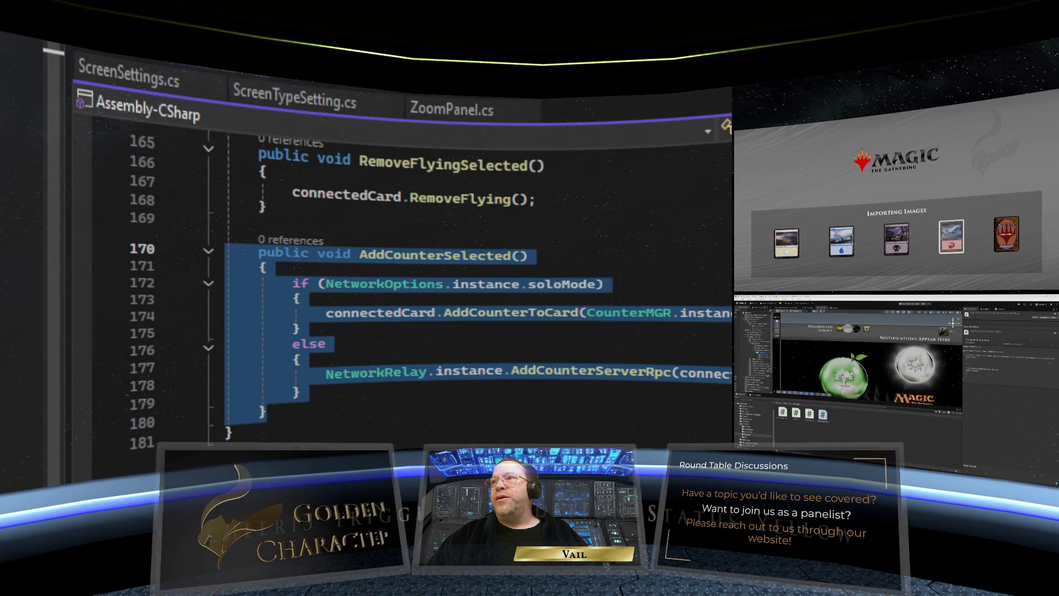
left_click(294, 305)
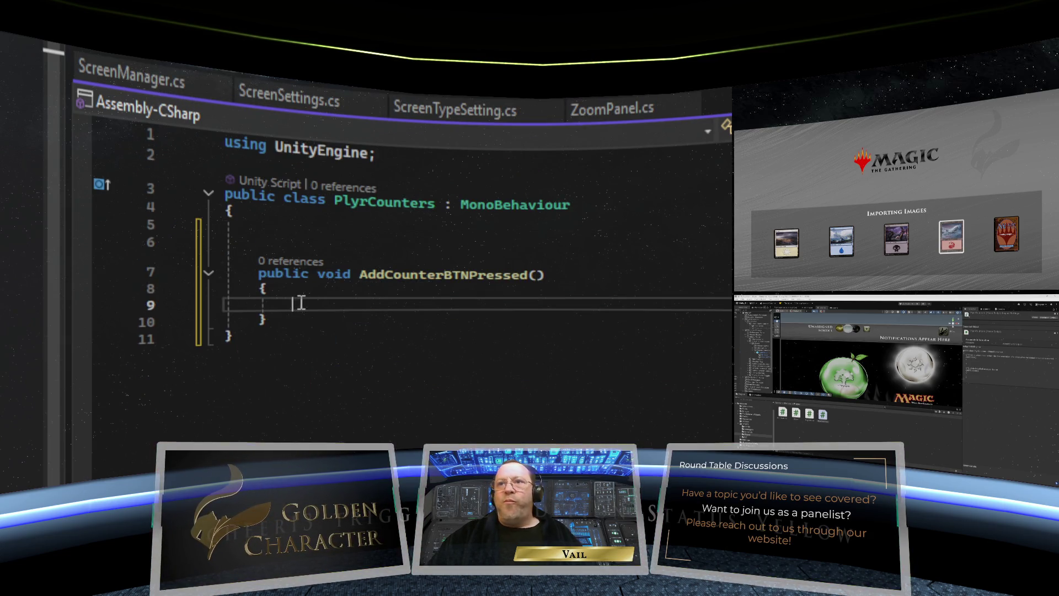
Step: Paste the copied code into AddCounterBTNPressed and delete the duplicate AddCounterSelected signature and brace
right_click(337, 302)
key("Escape")
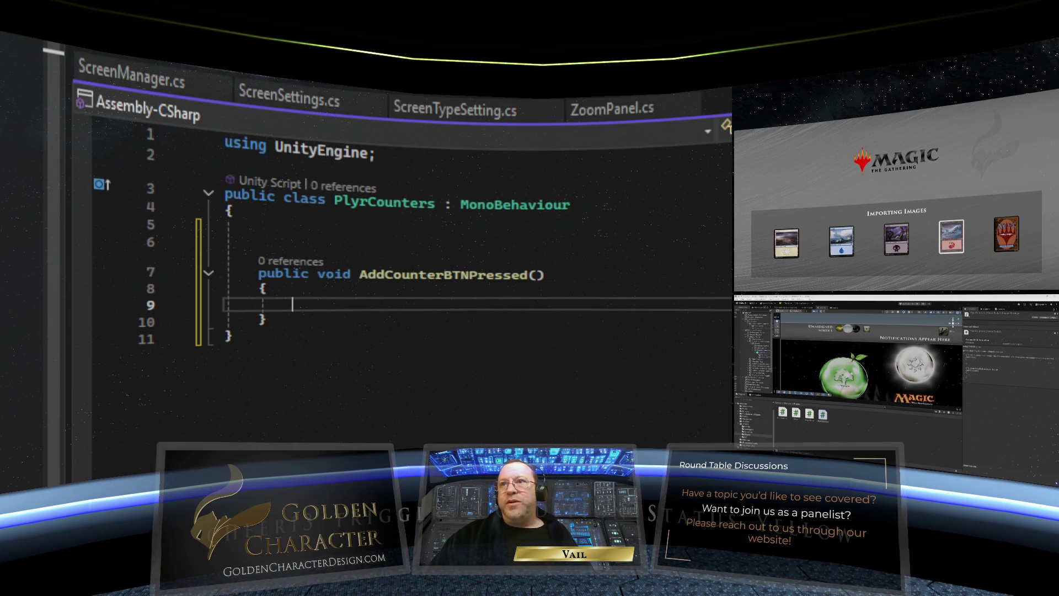
key("ctrl+v")
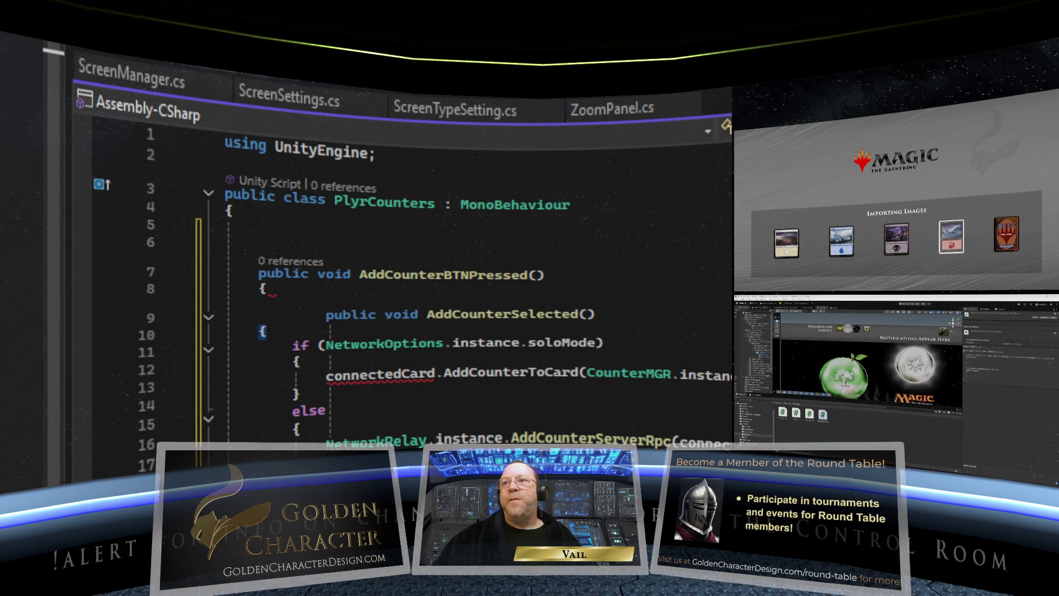
mouse_move(267, 331)
left_mouse_down()
mouse_move(226, 331)
mouse_move(196, 315)
left_mouse_up()
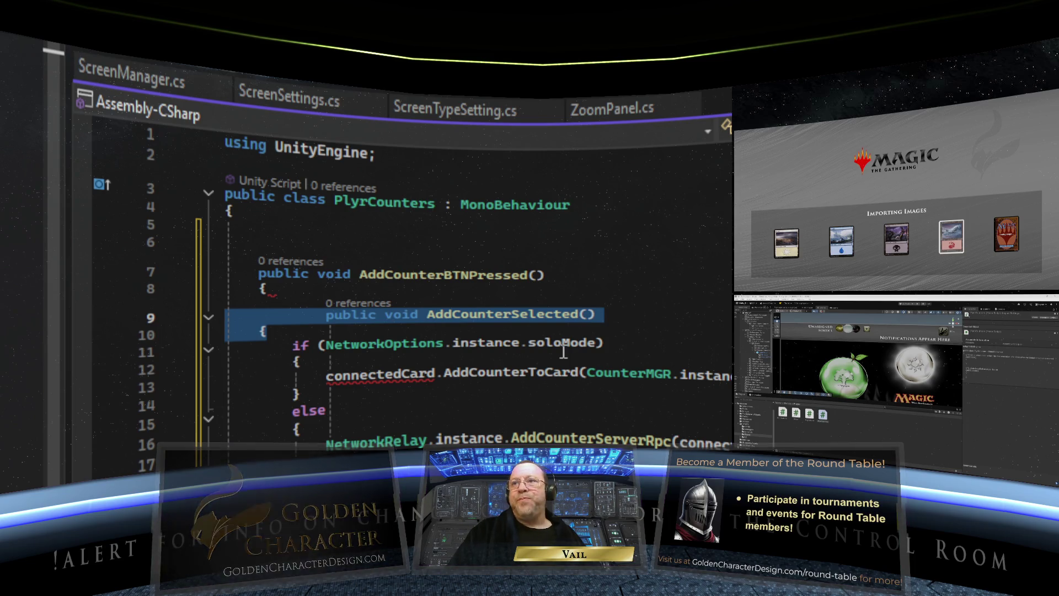
key("Delete")
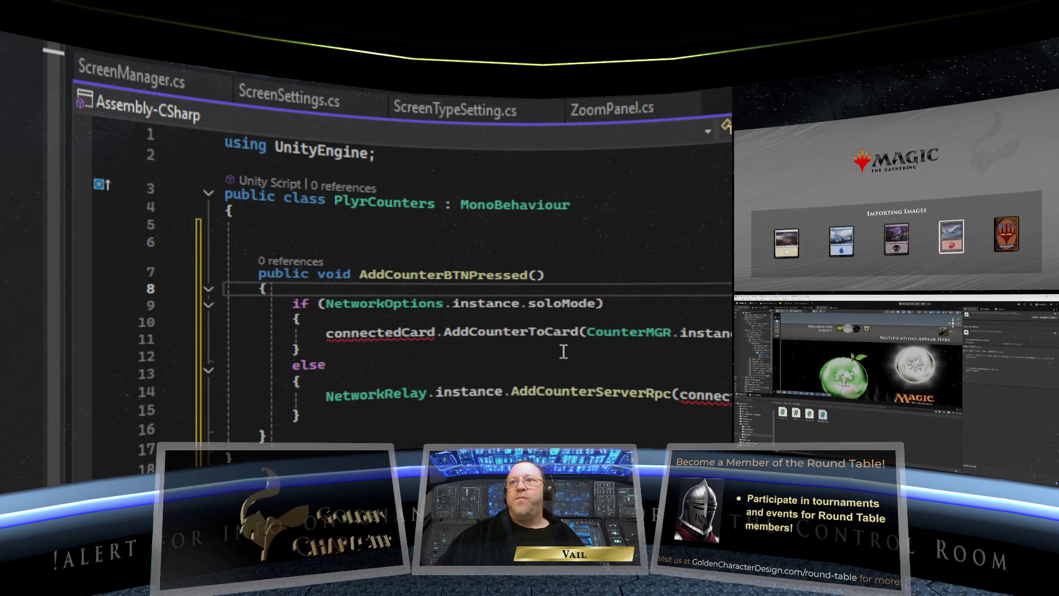
Step: Remove the two extra blank lines above the AddCounterBTNPressed method
left_click(416, 381)
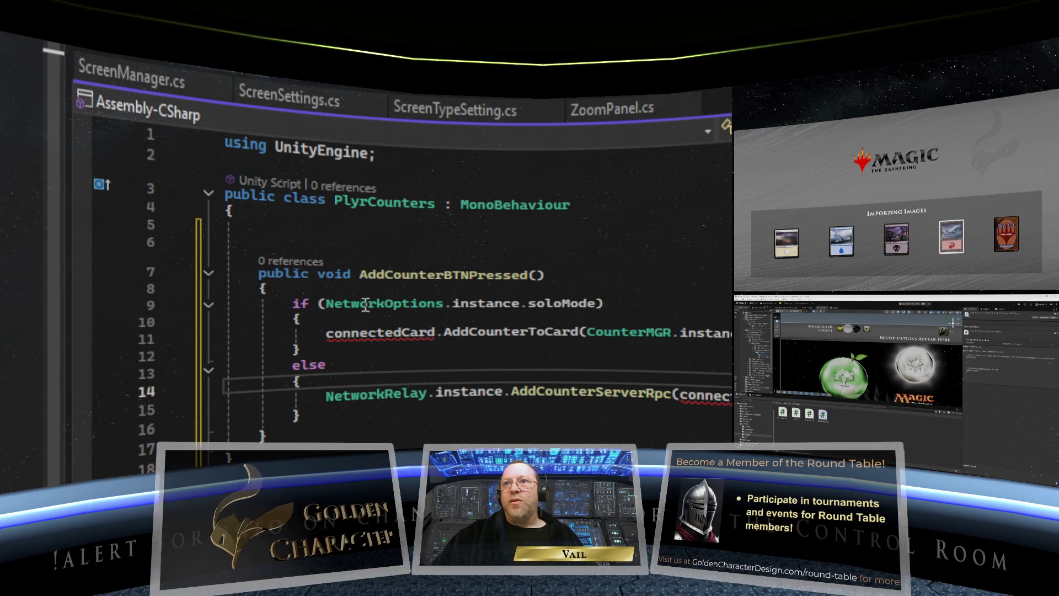
left_click_drag(264, 243, 207, 231)
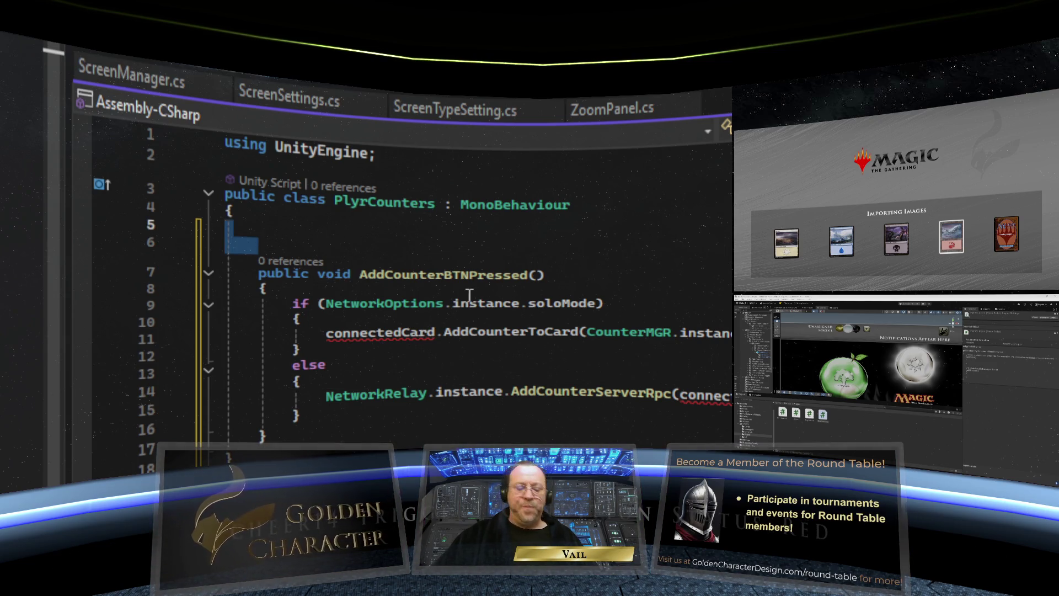
key("BackSpace")
key("BackSpace")
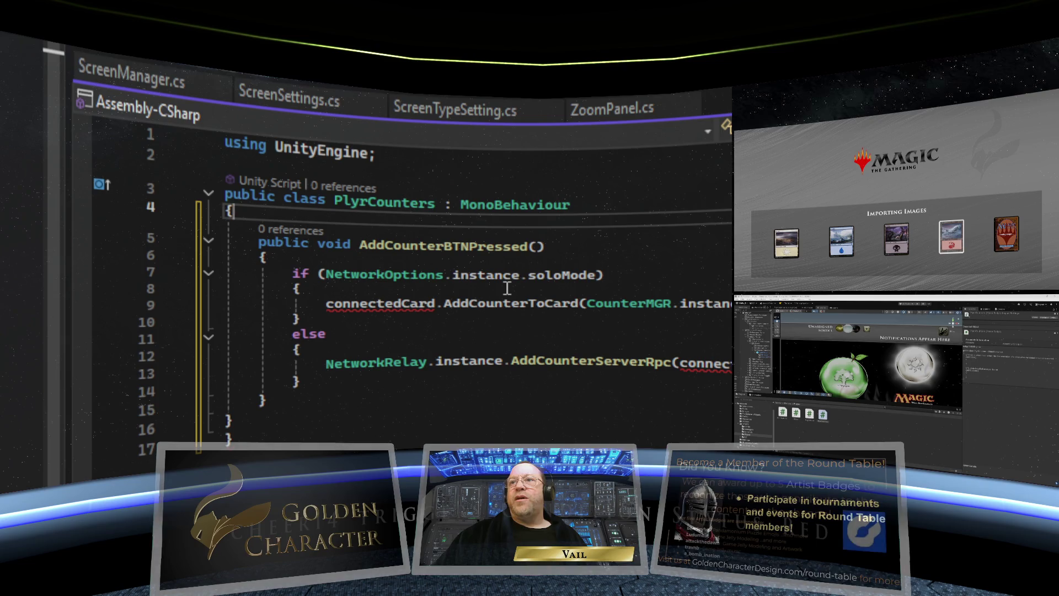
left_click(607, 280)
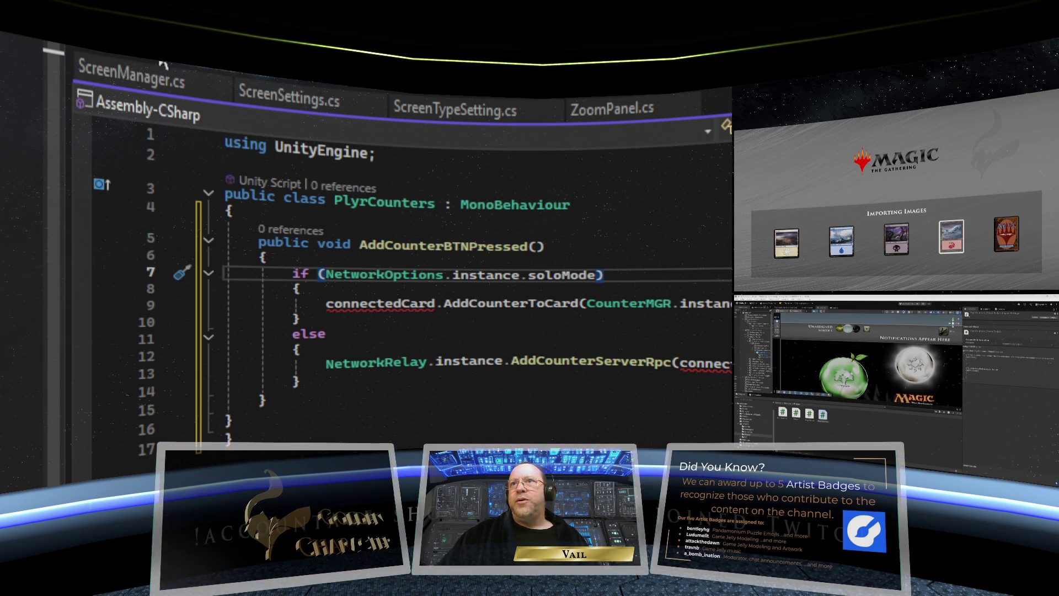
Step: Check the connectedCard CS0103 error, then return to PlayerInfo with the caret after Start's closing brace
mouse_move(389, 310)
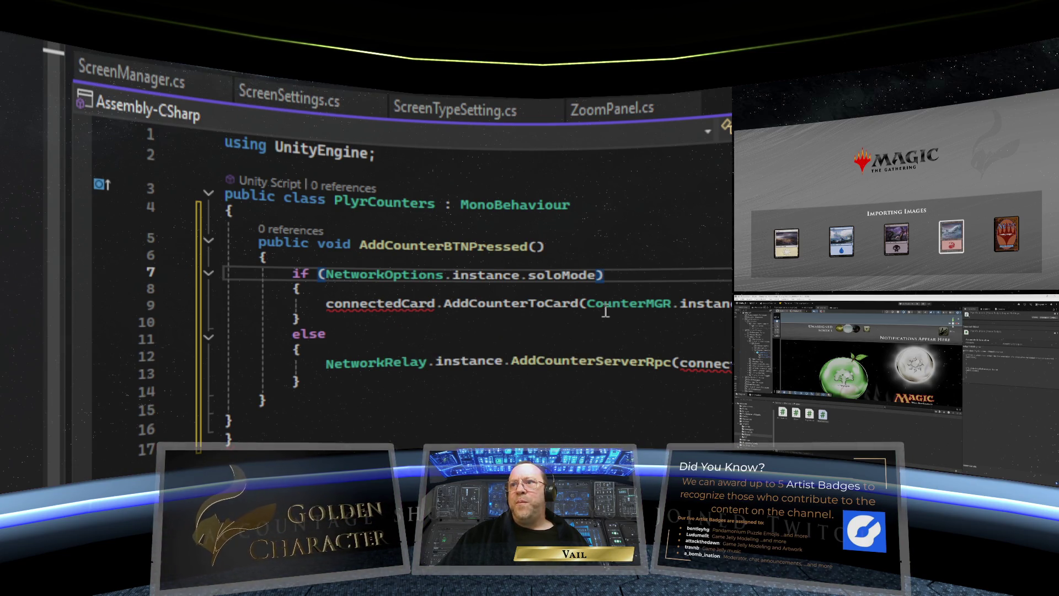
mouse_move(435, 311)
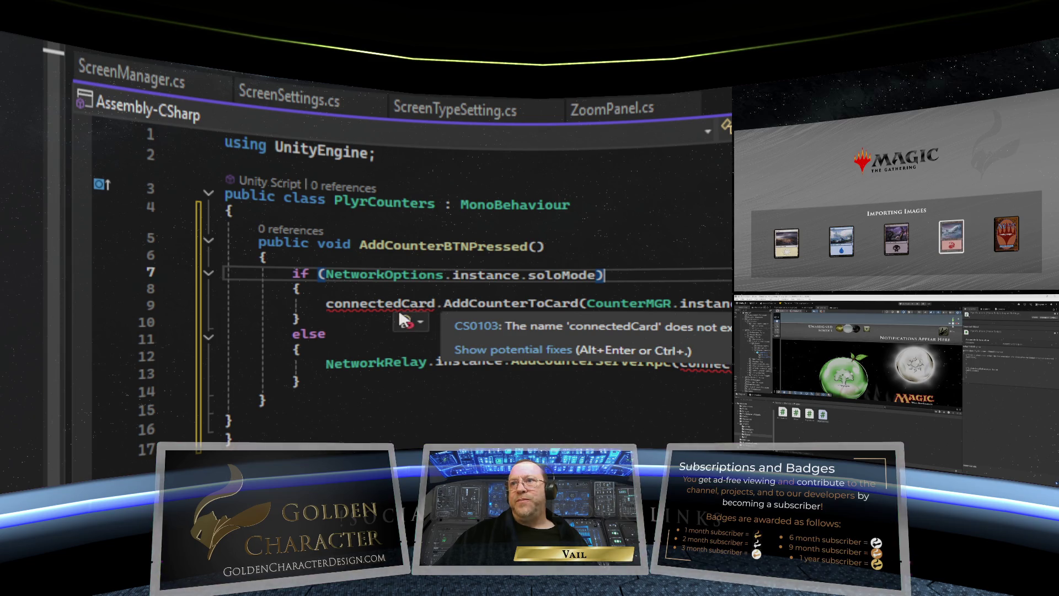
left_click(278, 77)
scroll(514, 400, "up", 3)
scroll(354, 326, "down", 2)
left_click(279, 319)
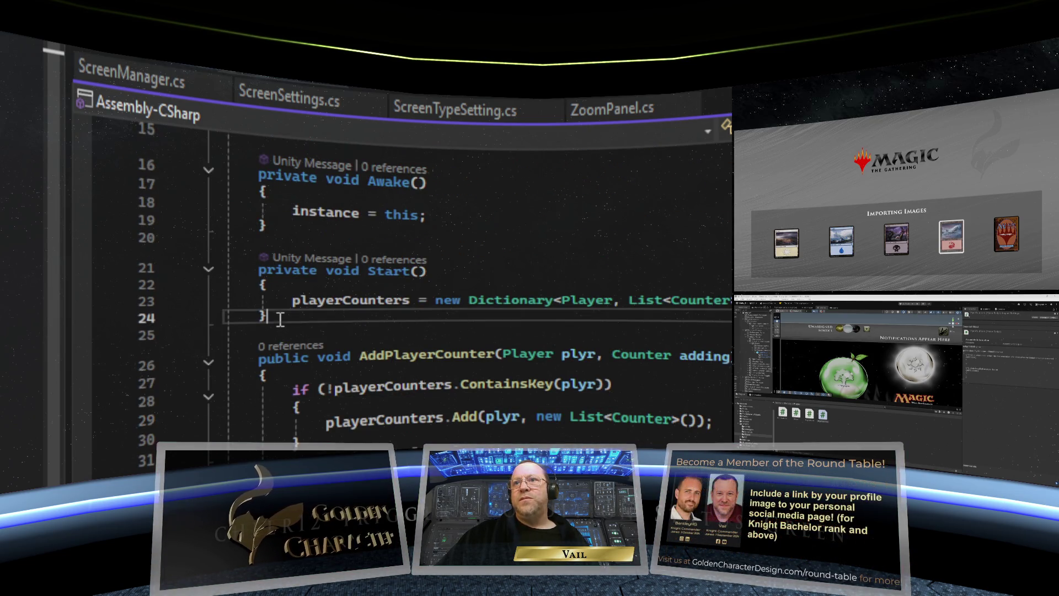
Step: Add a public void NewPlayerCounter(int playerID, int counterID) method with an empty body below Start
scroll(268, 316, "down", 1)
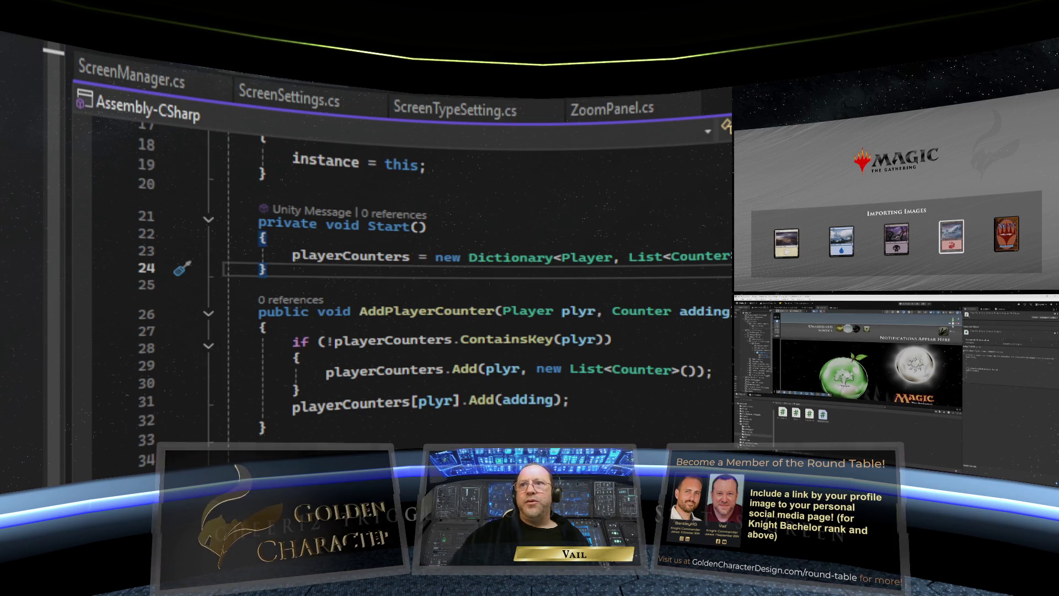
key("Return")
key("Return")
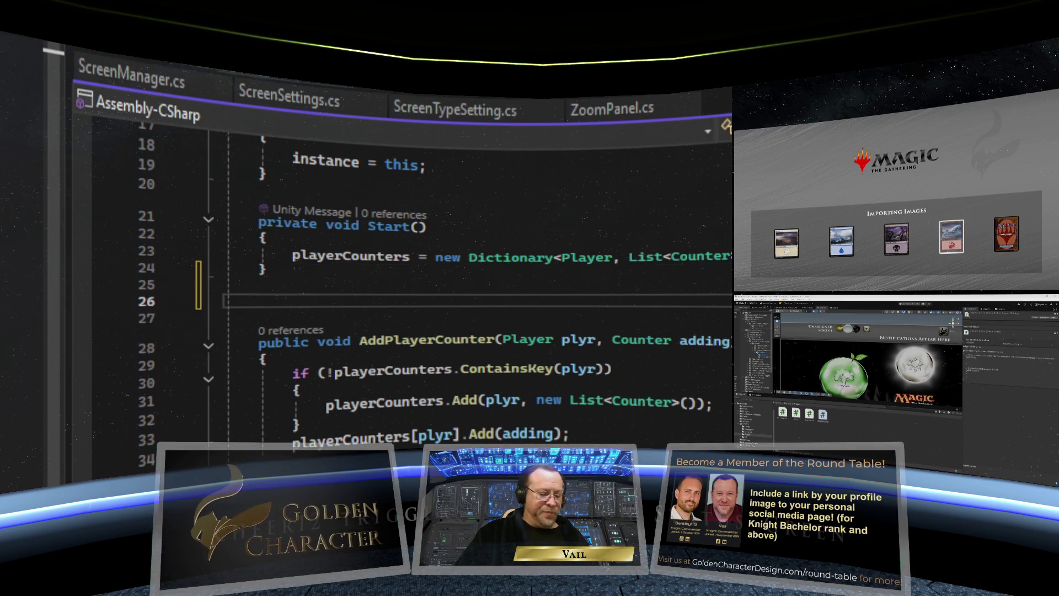
type("public void")
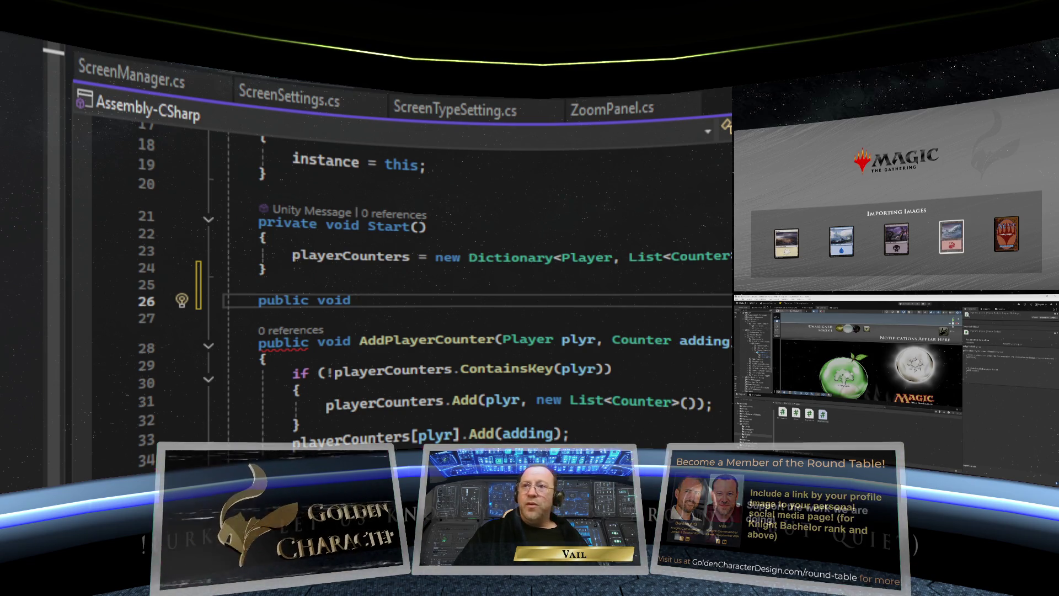
type("New")
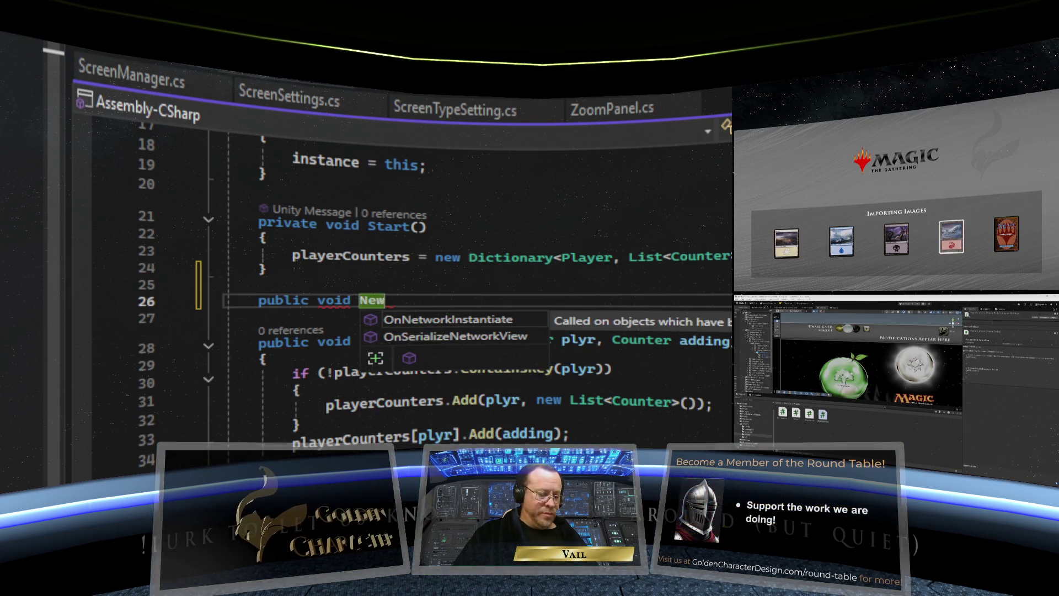
type("PlayerCoun")
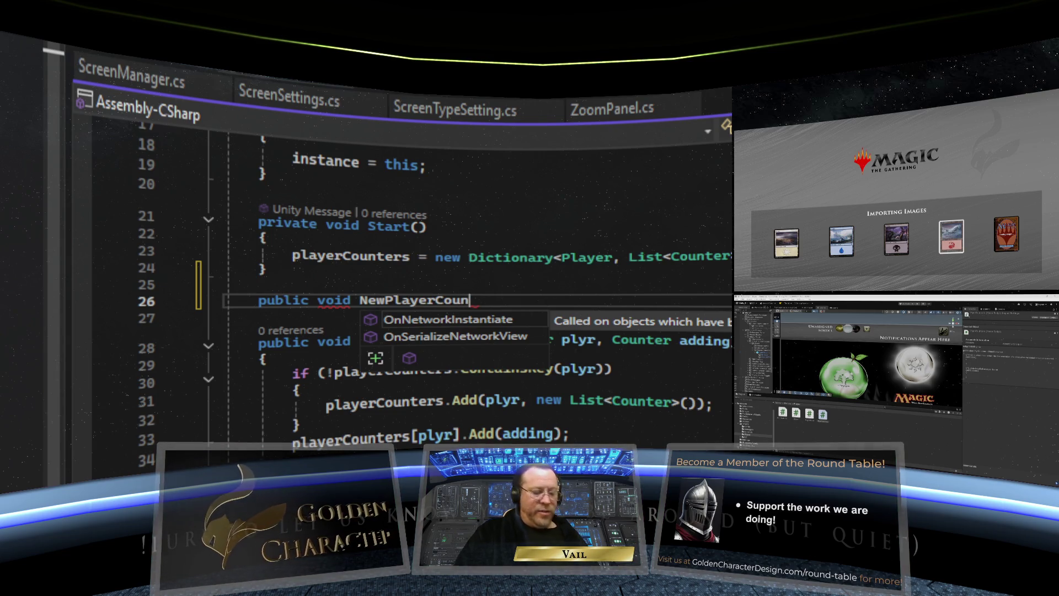
type("ter")
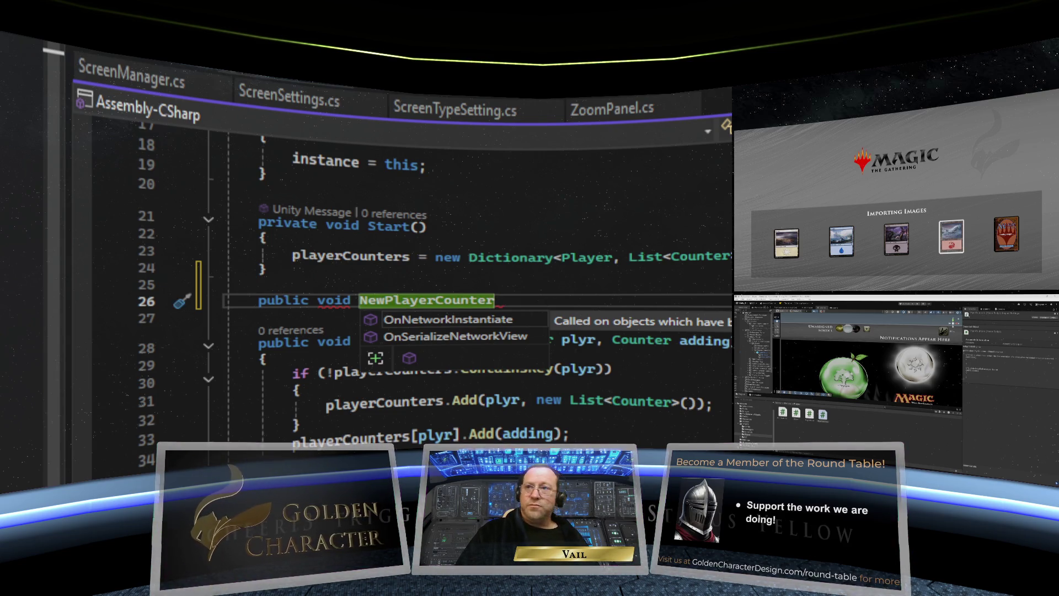
type("(")
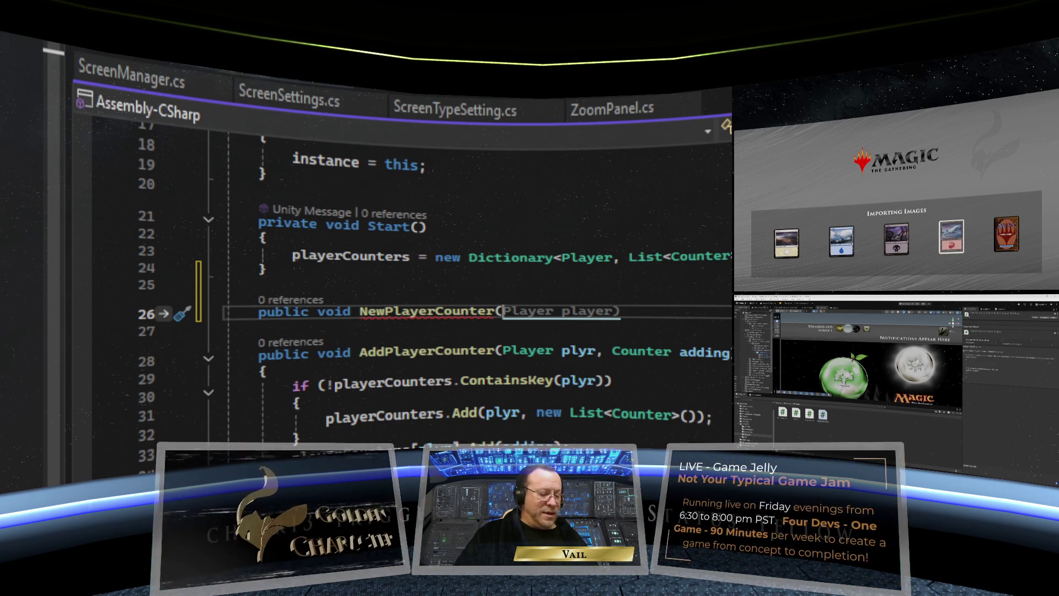
type("int ")
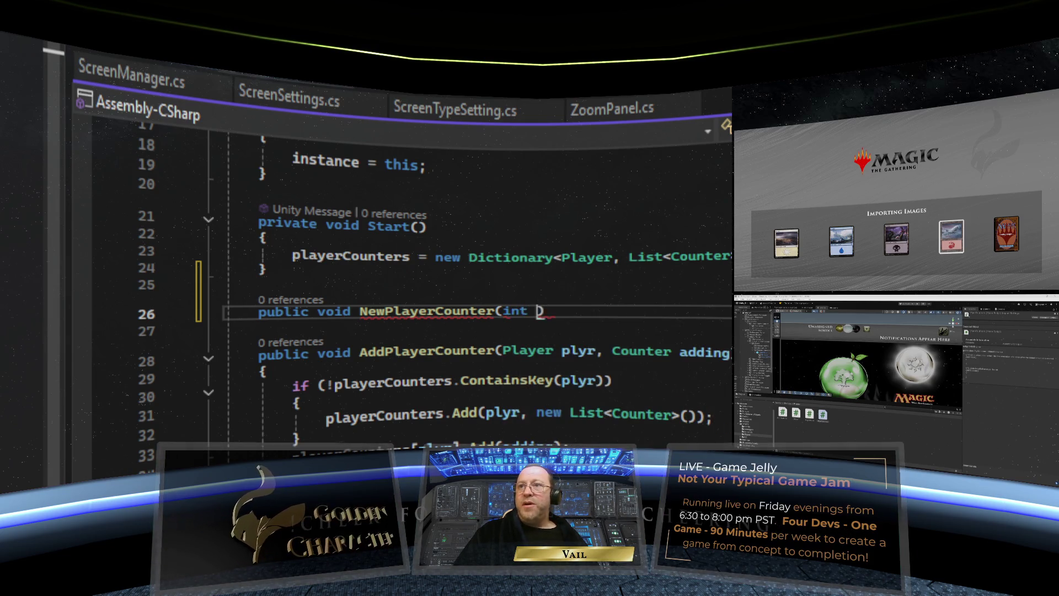
type("player")
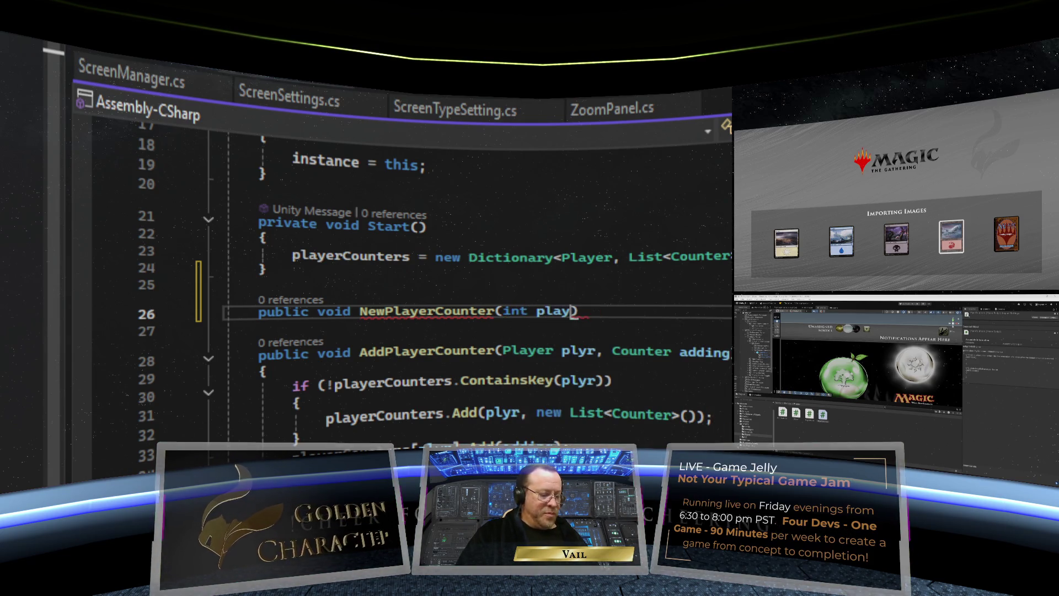
type("ID")
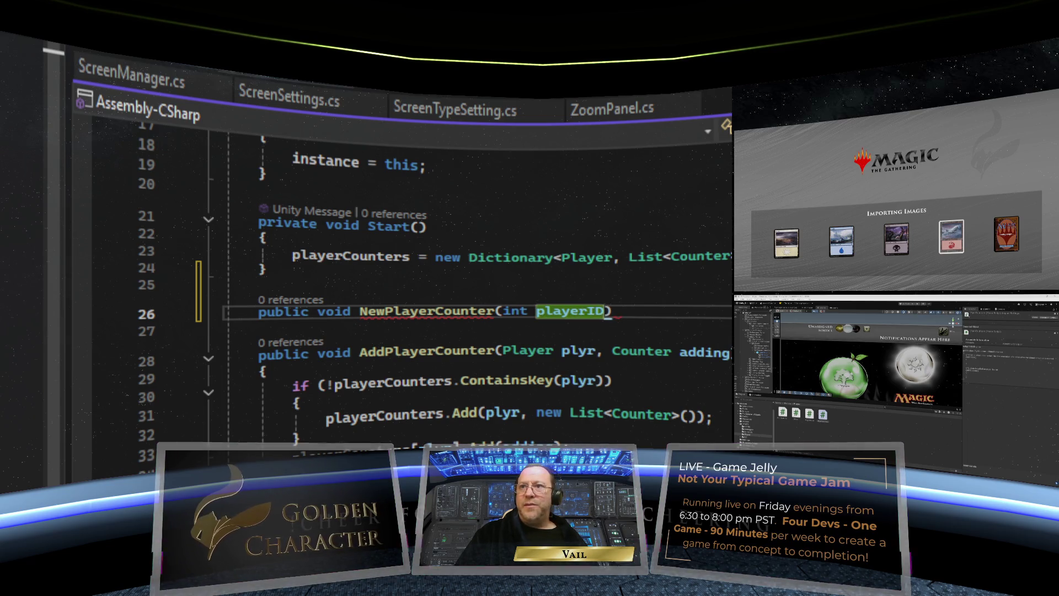
type(",")
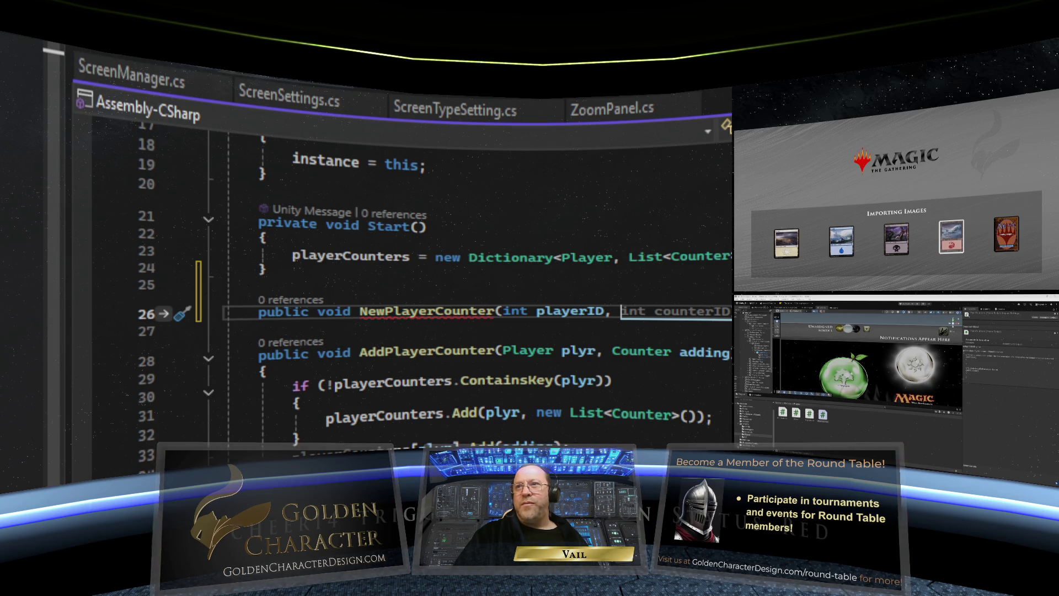
key("Tab")
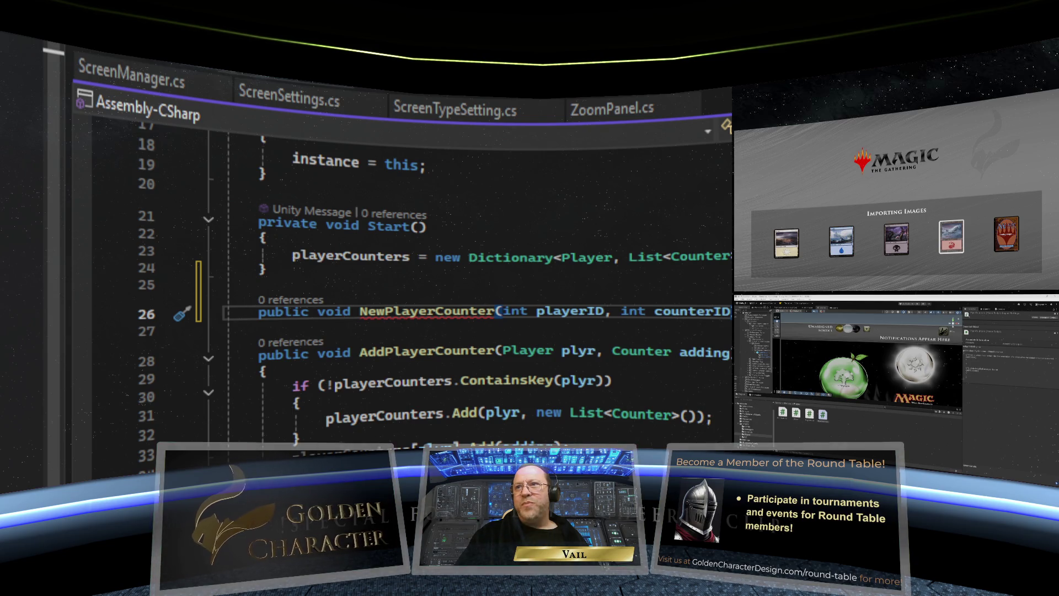
type("{")
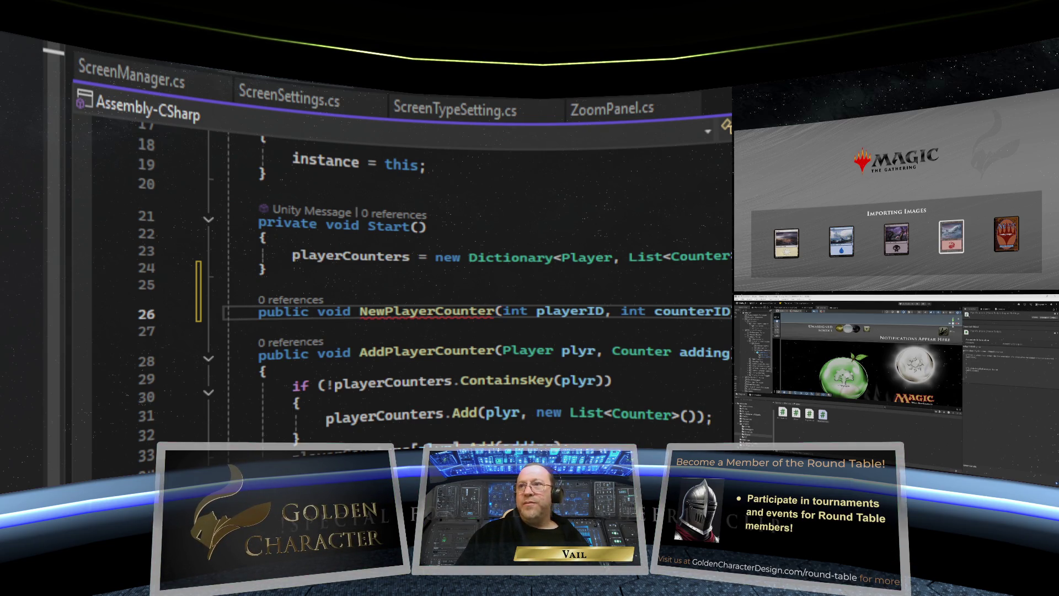
key("Return")
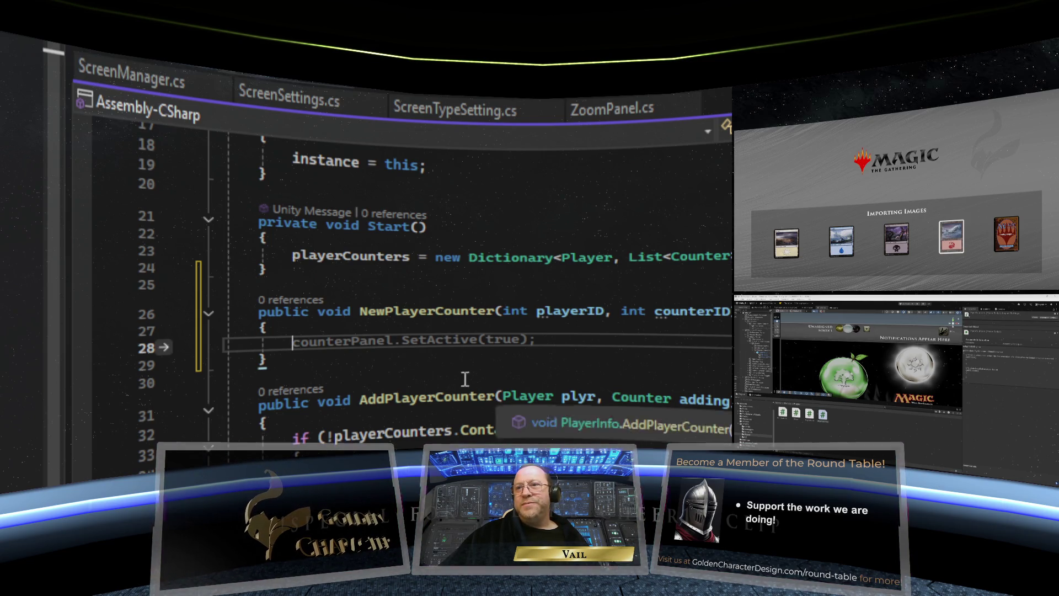
scroll(444, 372, "down", 2)
scroll(444, 372, "up", 1)
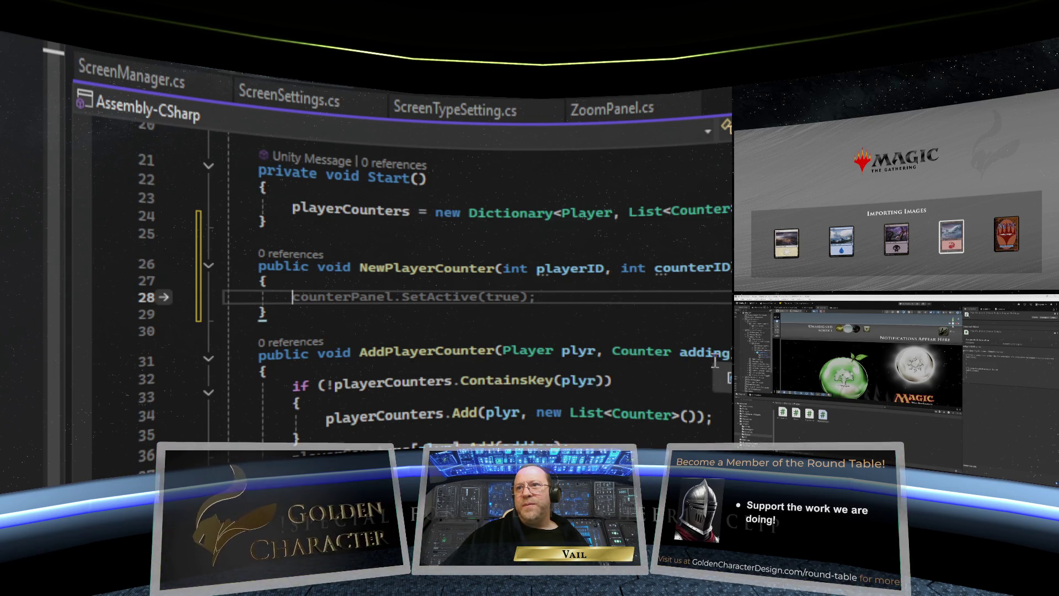
mouse_move(531, 359)
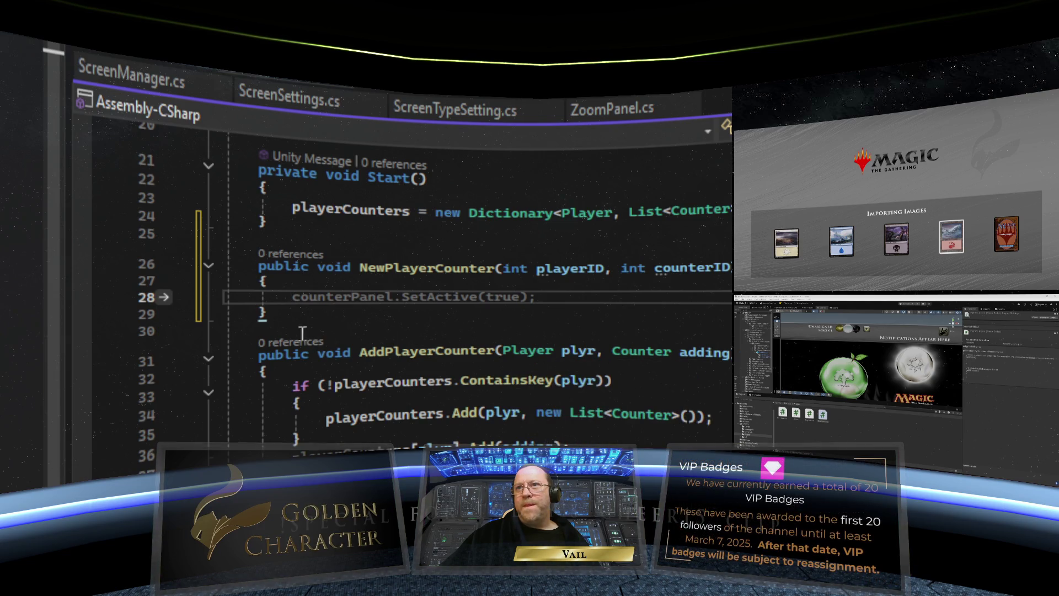
Step: Delete NewPlayerCounter and change AddPlayerCounter's parameters to int, int and counter
left_click_drag(220, 315, 220, 267)
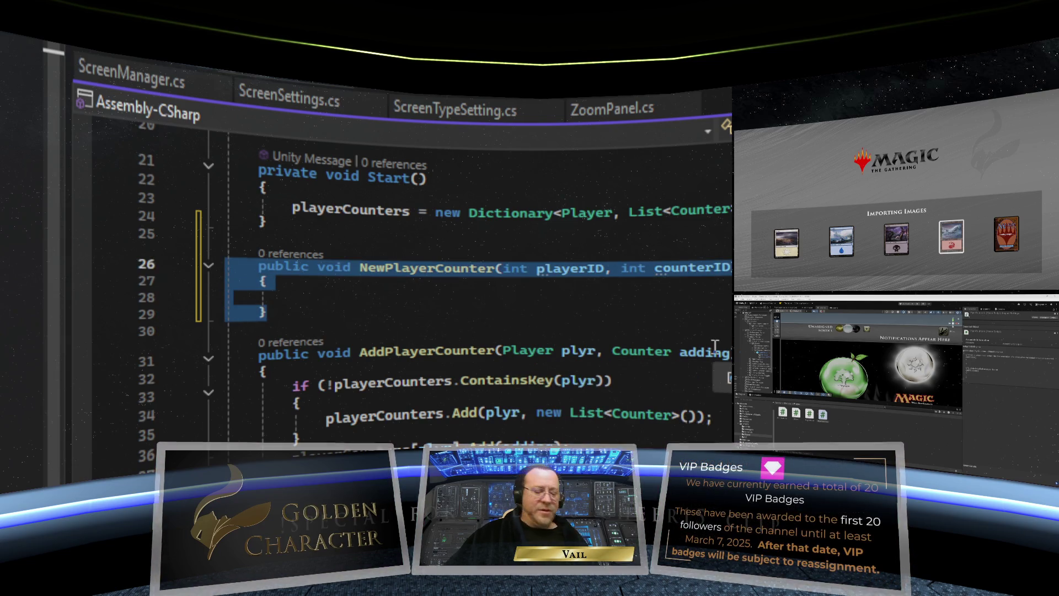
key("Delete")
key("BackSpace")
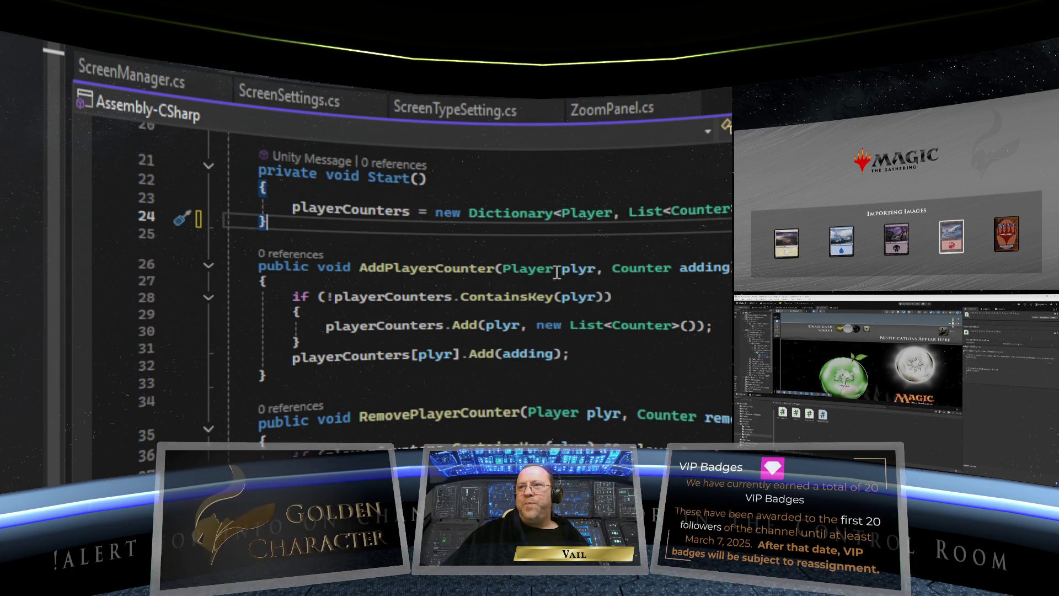
double_click(554, 270)
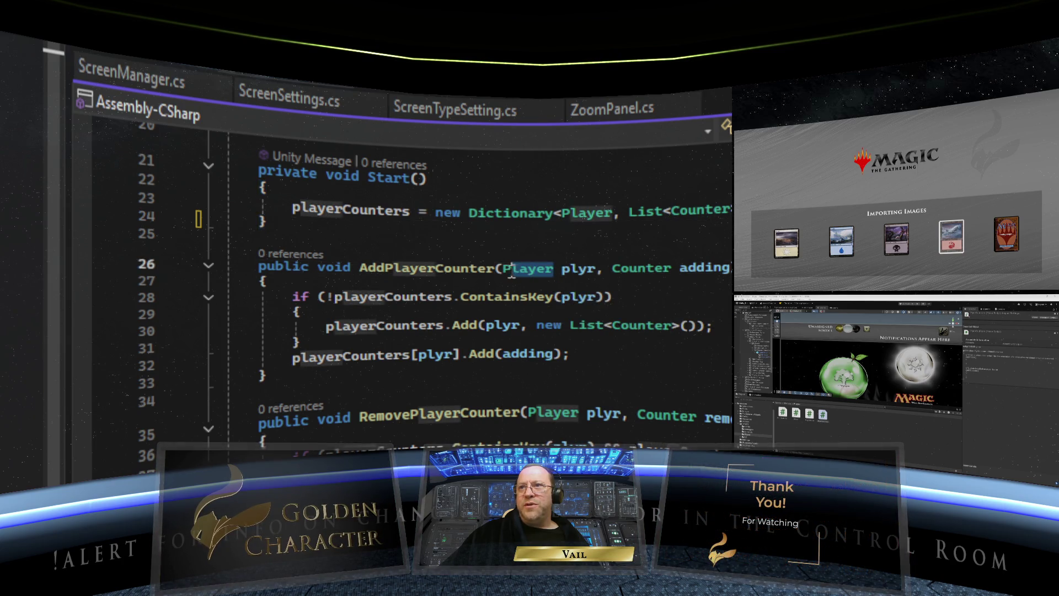
type("int")
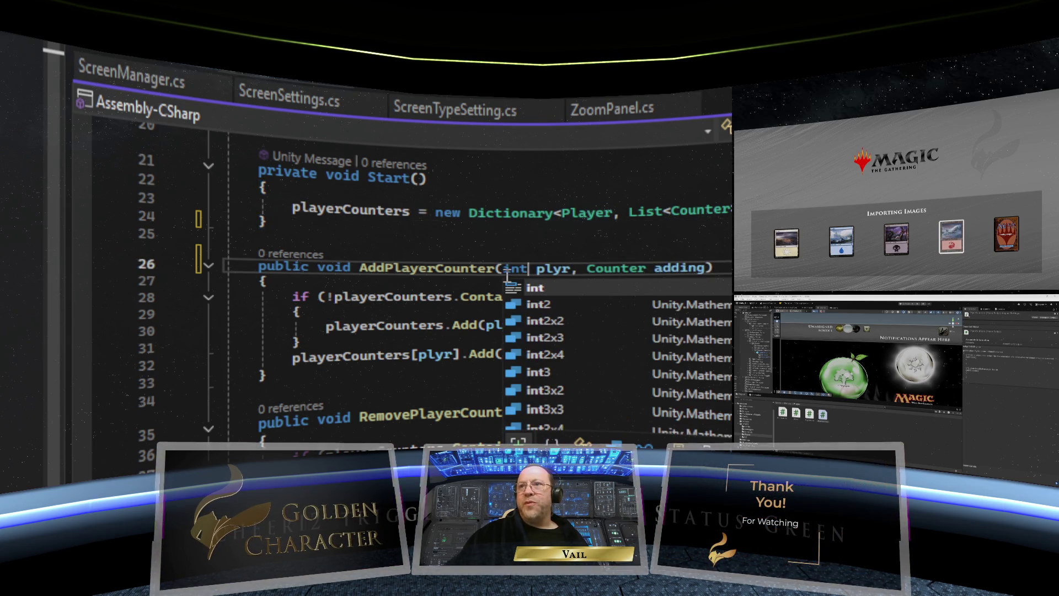
double_click(587, 269)
type("int")
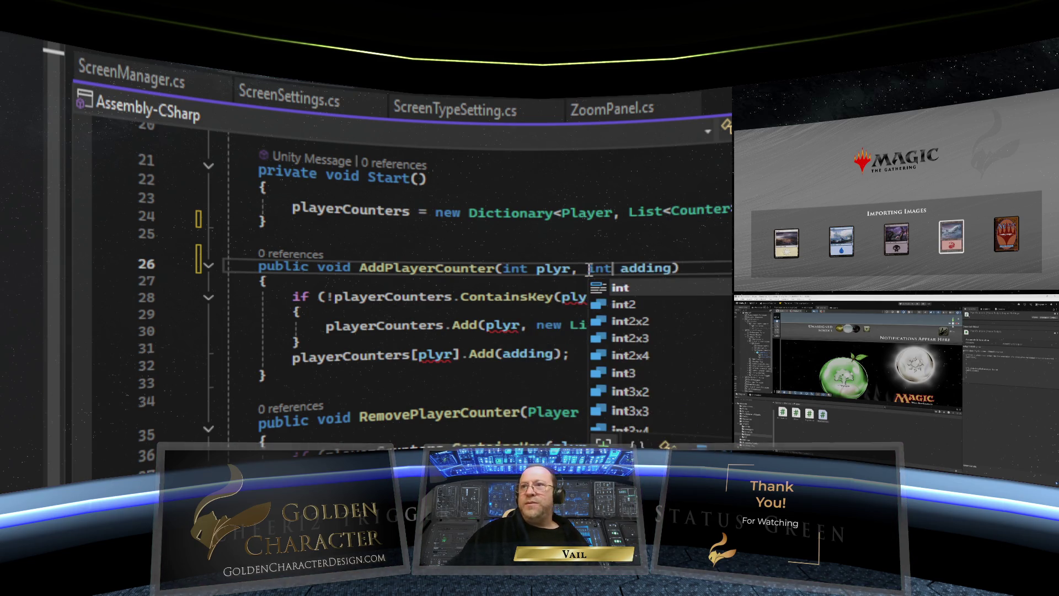
left_click(656, 267)
type("counter")
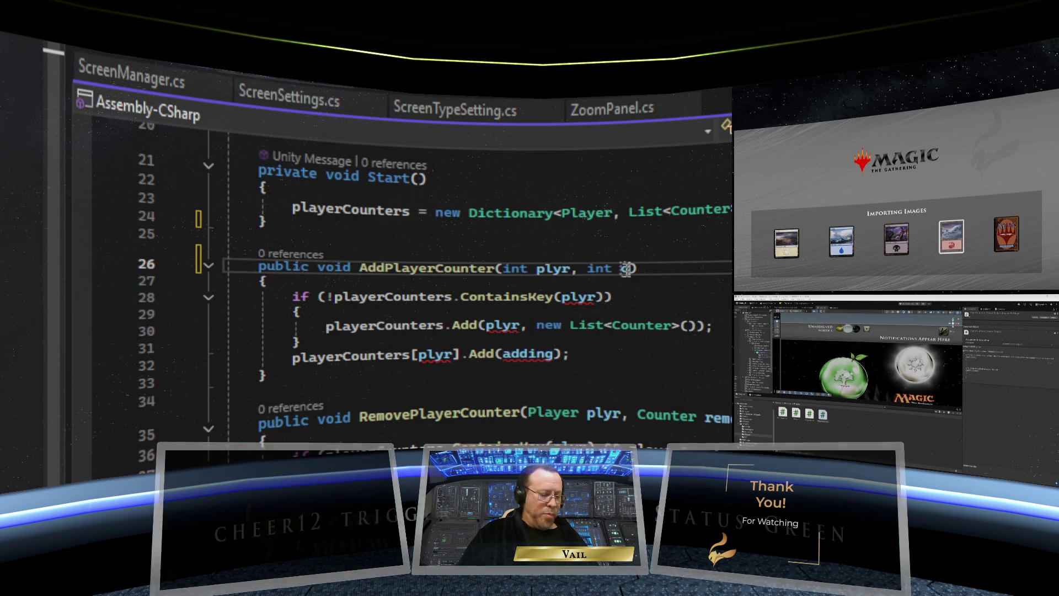
Step: Try prefixing plyr in the line-28 ContainsKey check with PlayerMGR.instance, then undo the edits
left_click(656, 293)
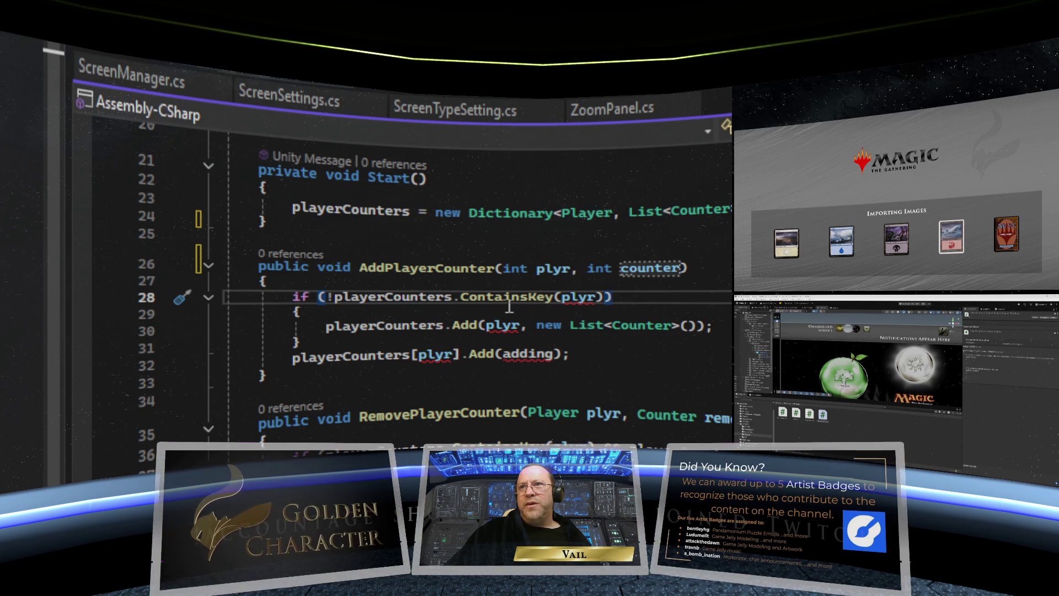
mouse_move(596, 297)
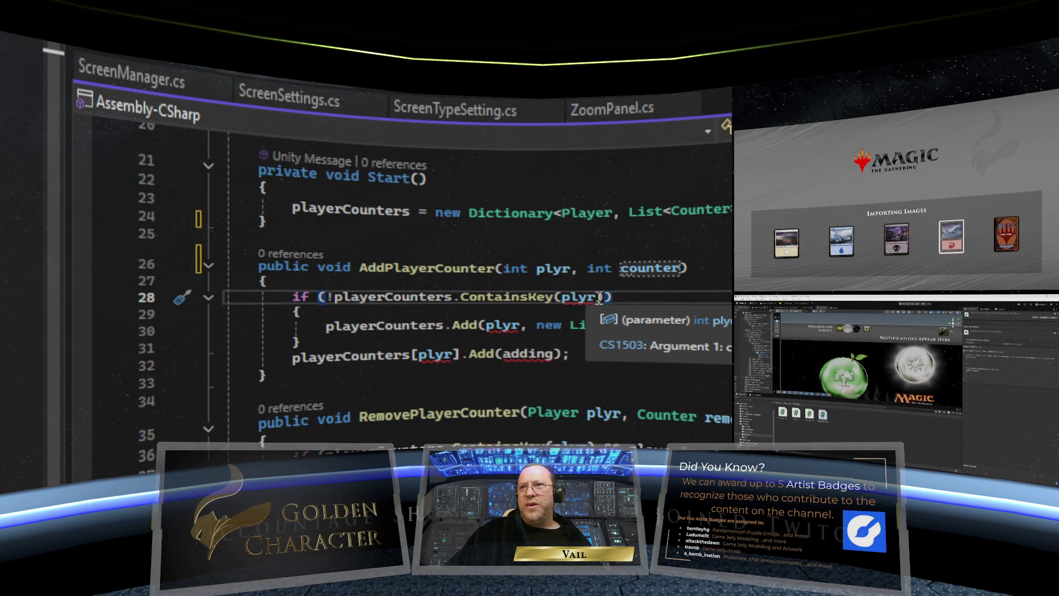
left_click(579, 301)
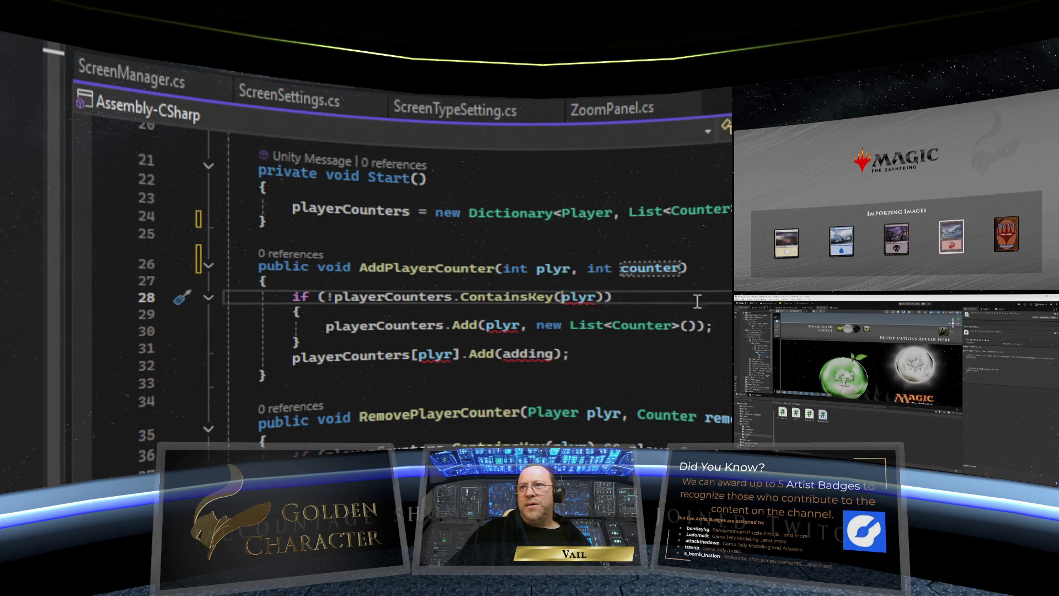
type("PlayerM")
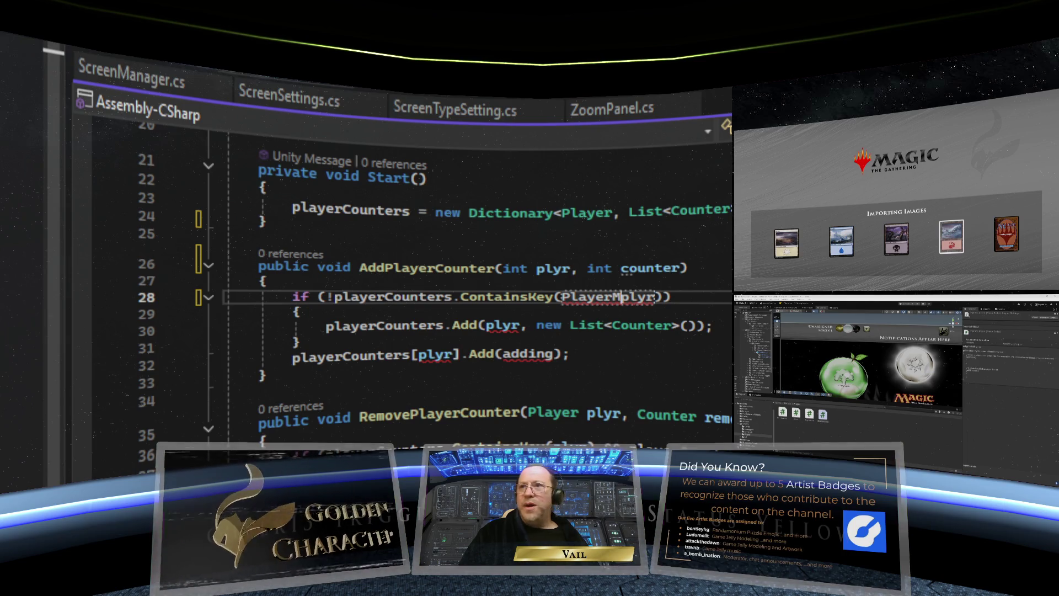
type("an")
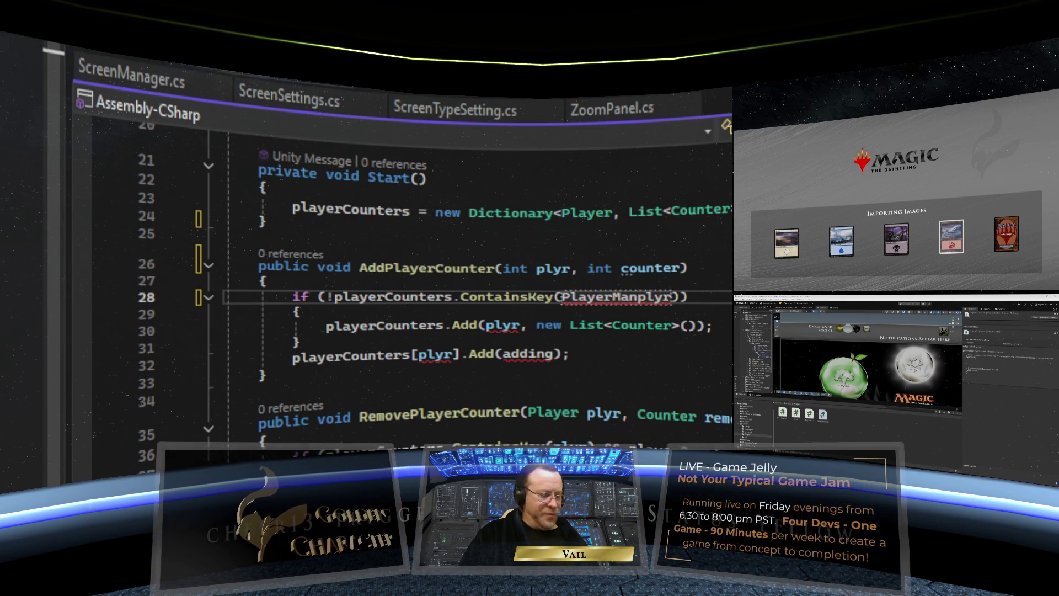
type("ager.")
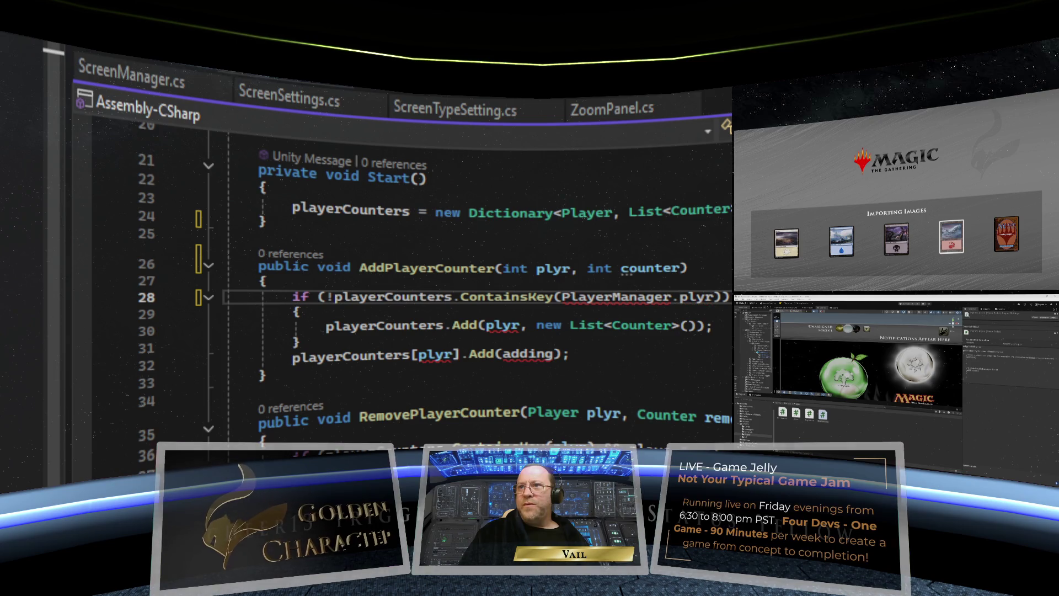
key("BackSpace")
key("BackSpace")
key("BackSpace")
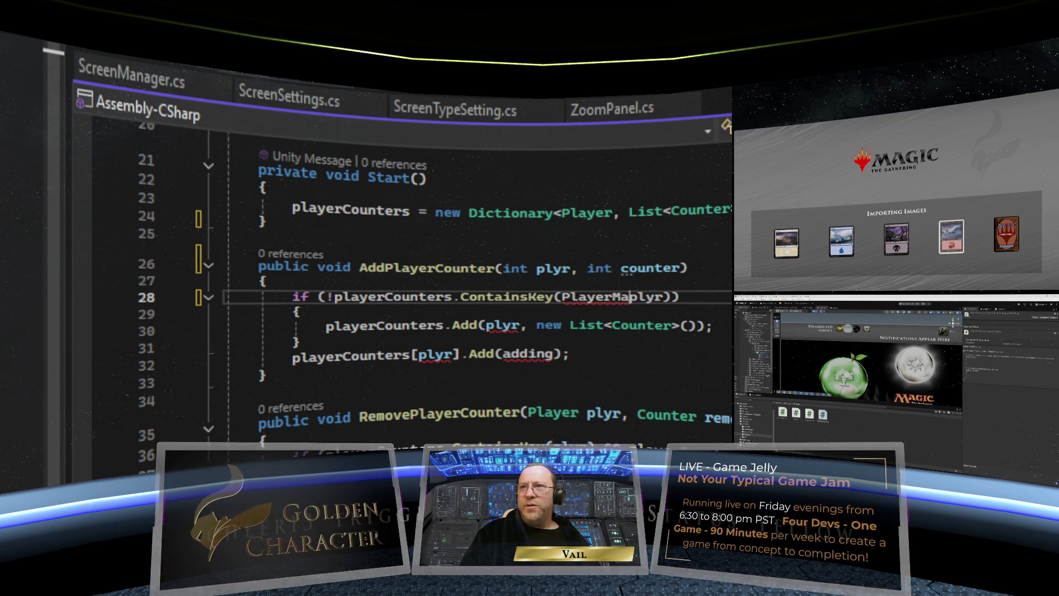
type("GR.")
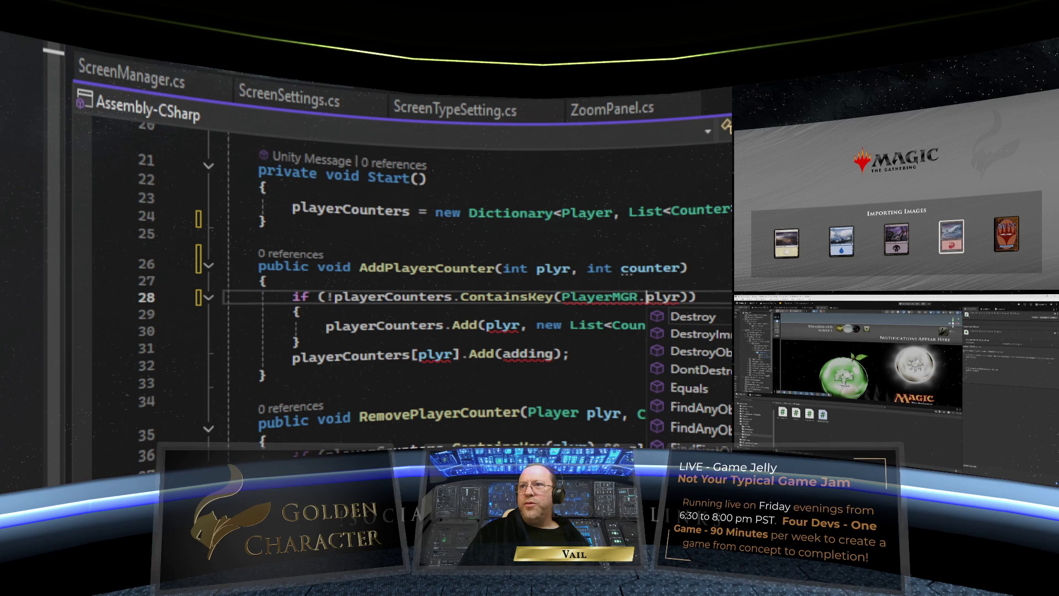
type("instance.")
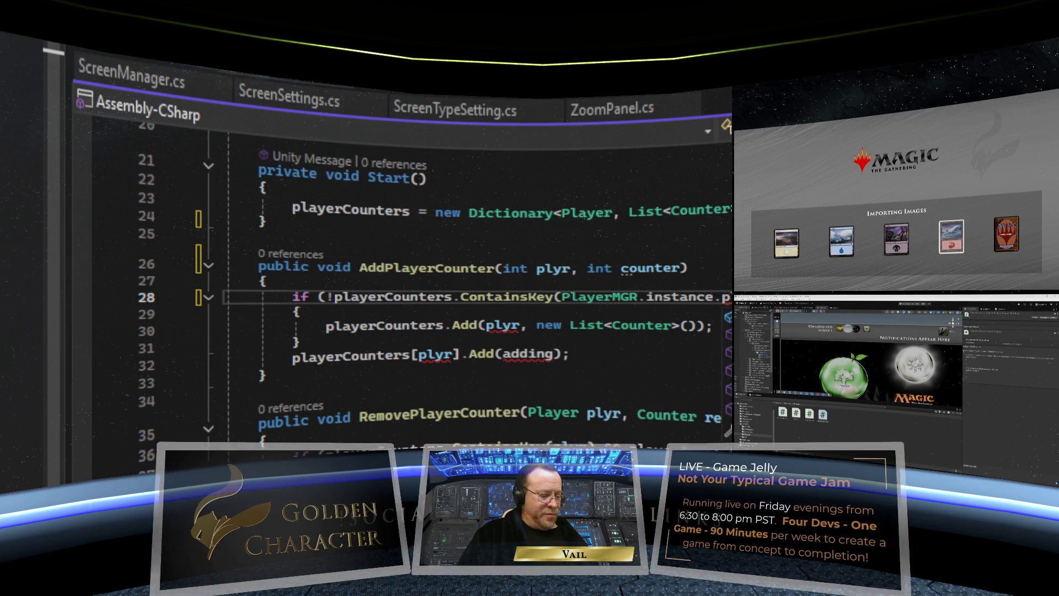
type("F")
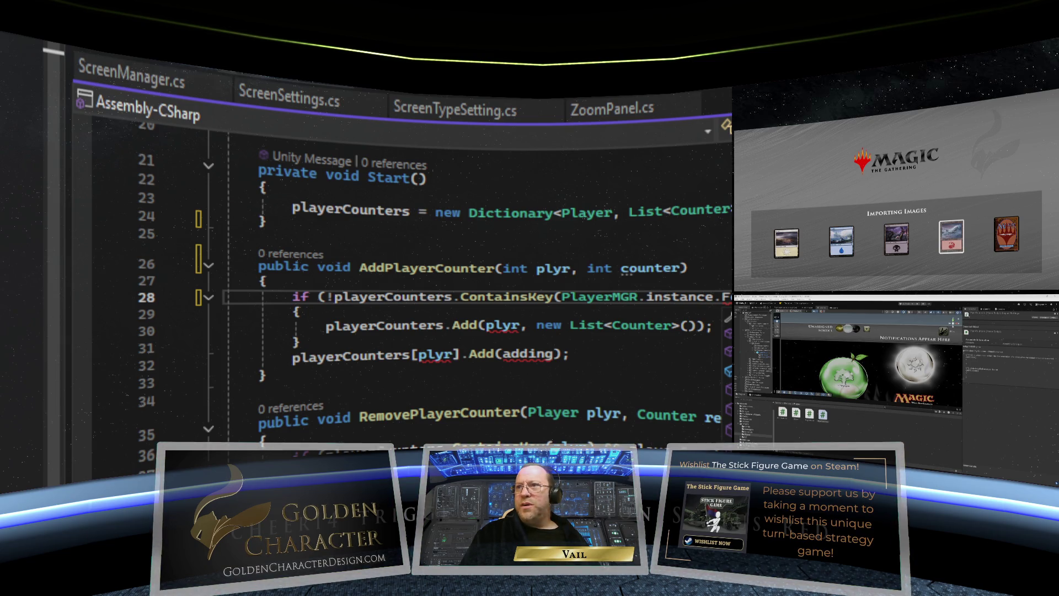
key("BackSpace")
key("BackSpace")
key("BackSpace")
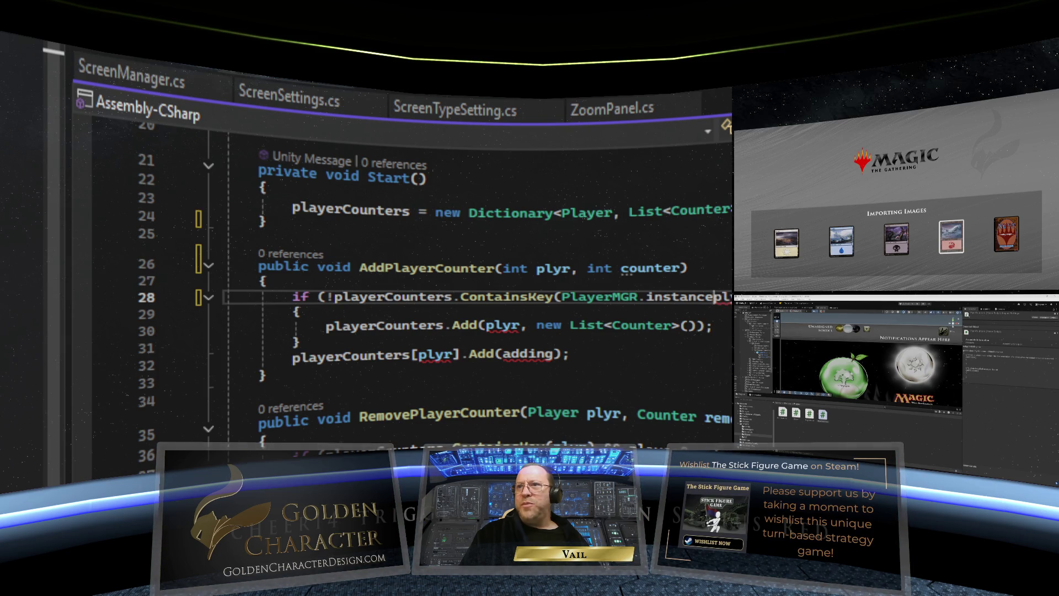
key("BackSpace")
key("BackSpace")
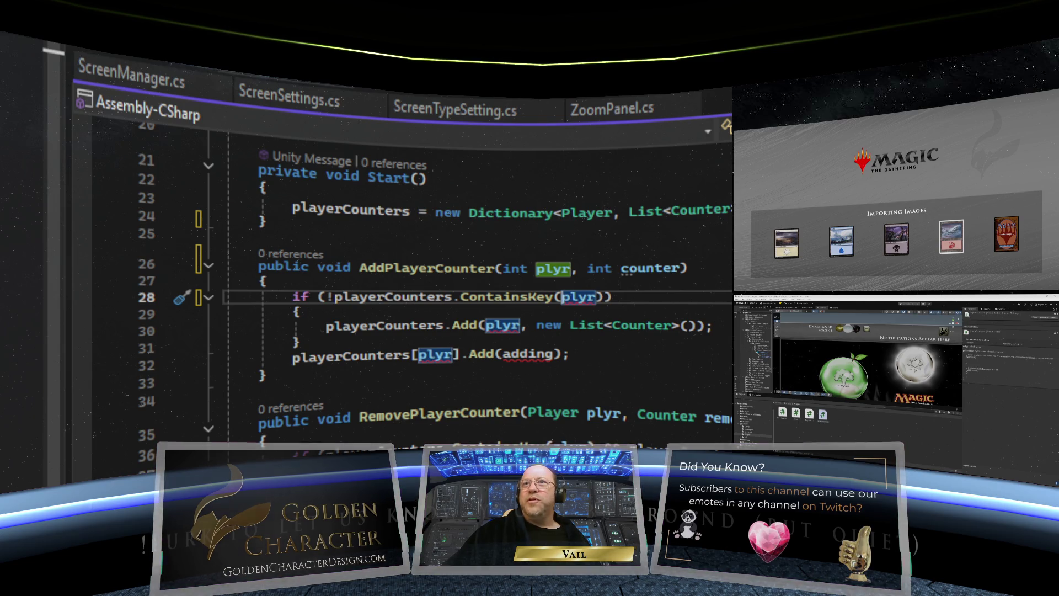
type("PlayerM")
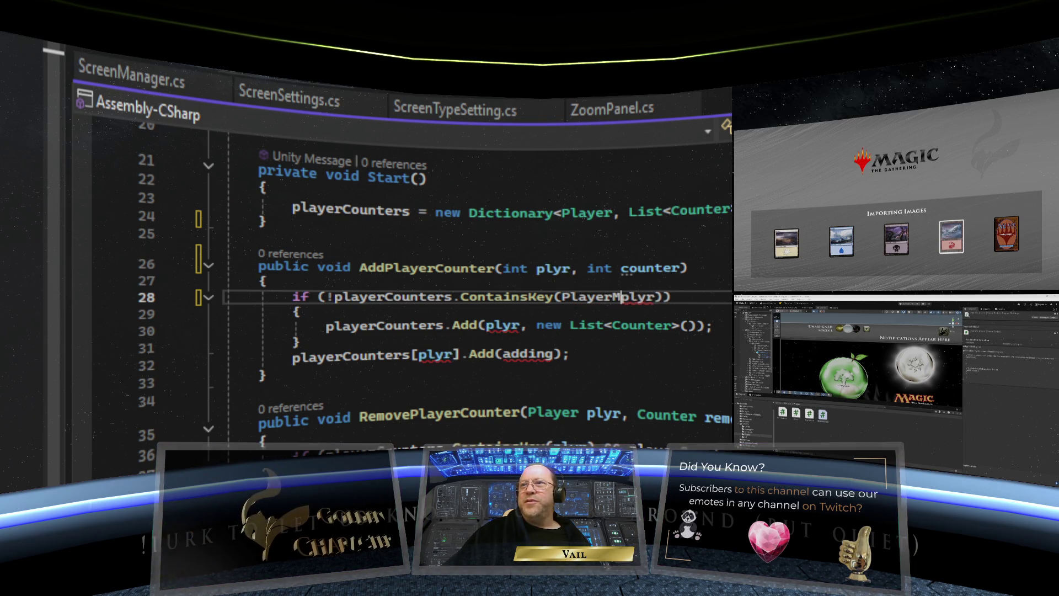
type("GR.instance.P")
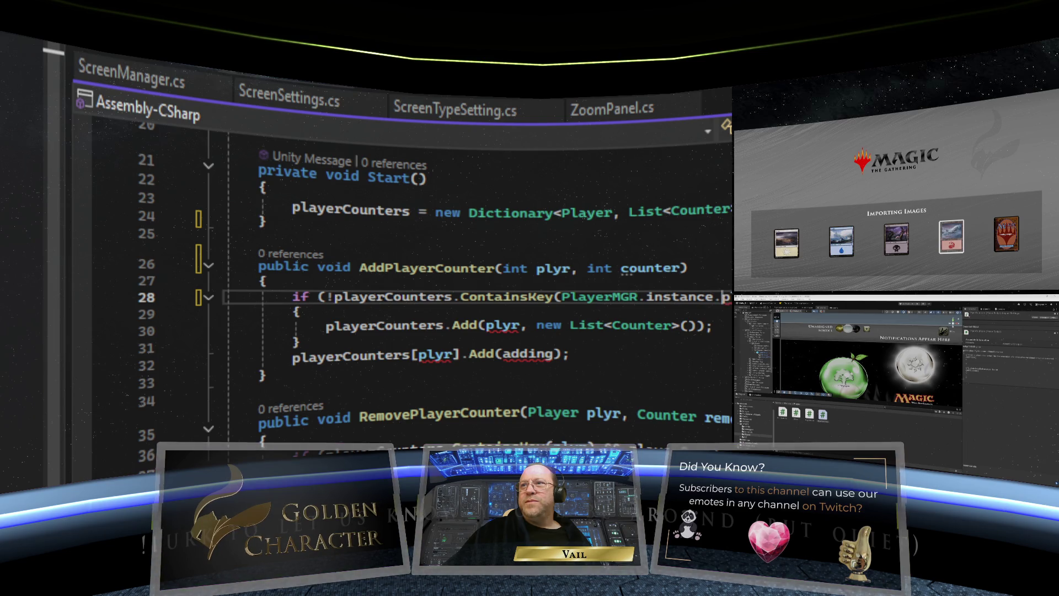
key("BackSpace")
key("BackSpace")
key("BackSpace")
type("anager")
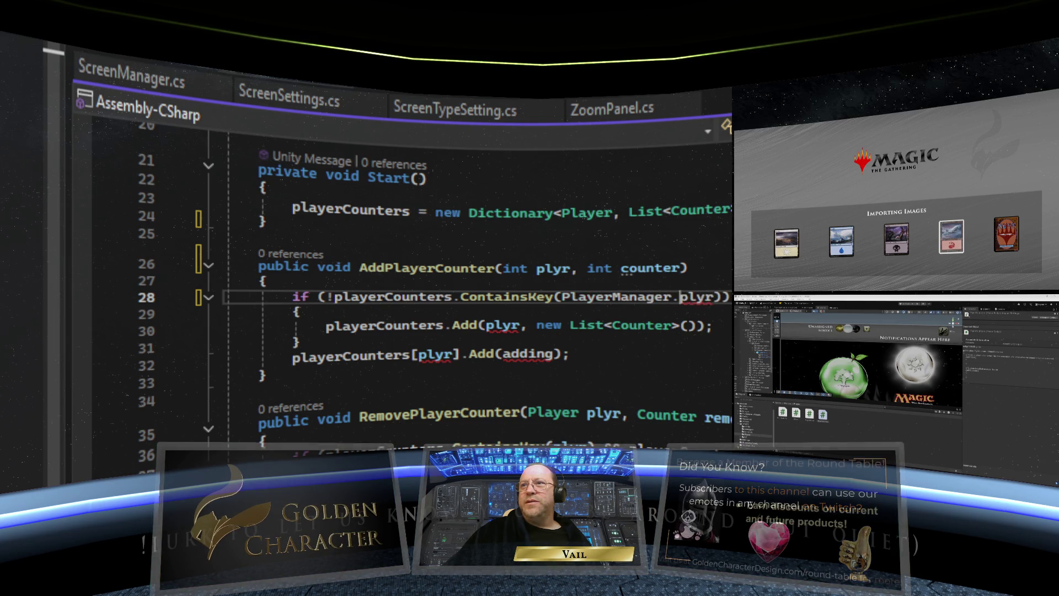
key("ctrl+z")
key("ctrl+z")
key("ctrl+z")
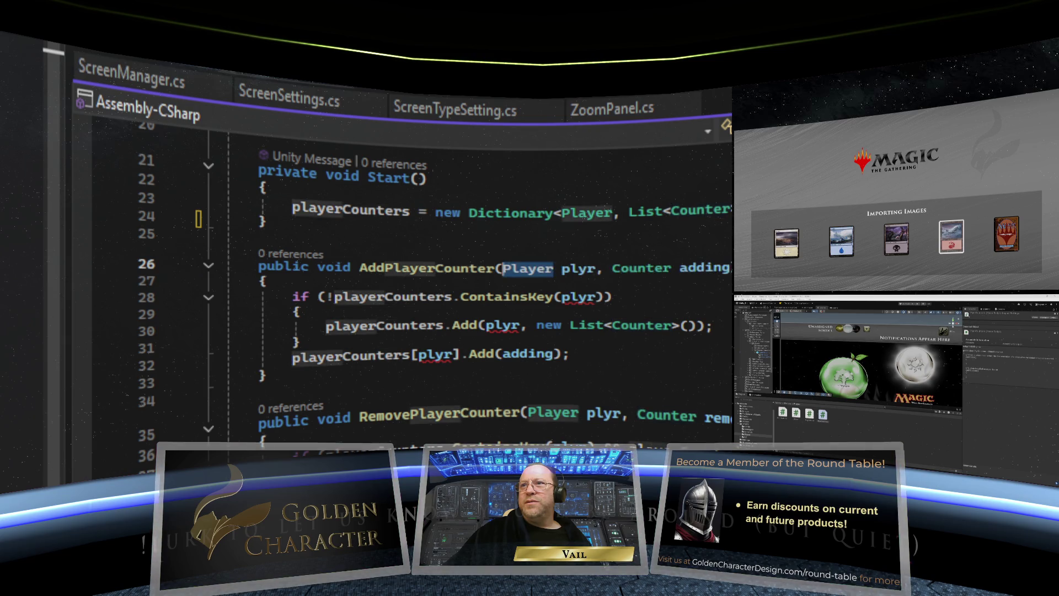
key("ctrl+z")
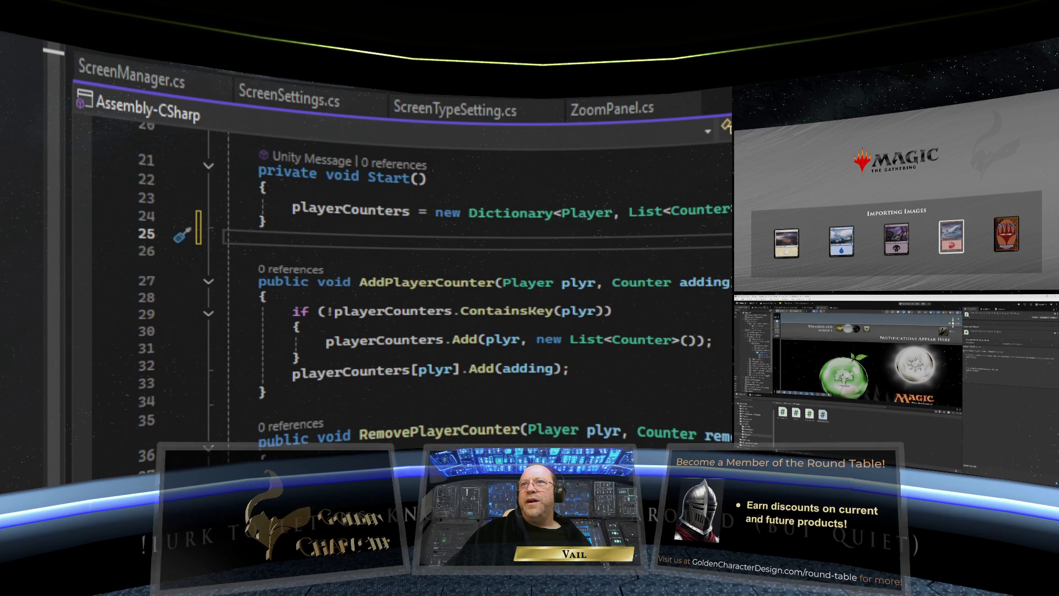
Step: Bring back the NewPlayerCounter method and start an AddPlayerCounter(); call in its body
key("ctrl+z")
key("ctrl+z")
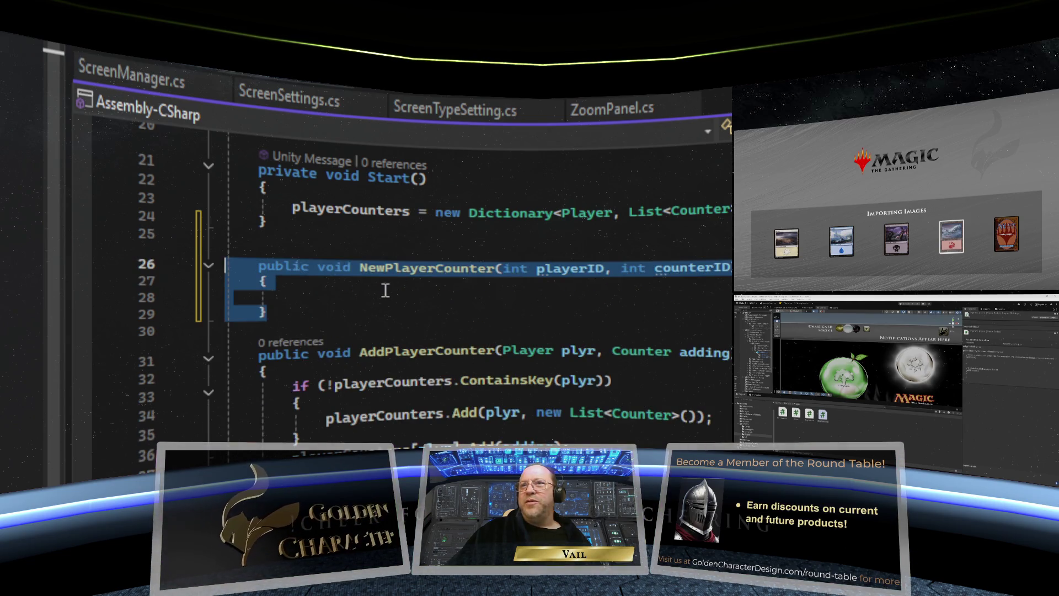
left_click(386, 289)
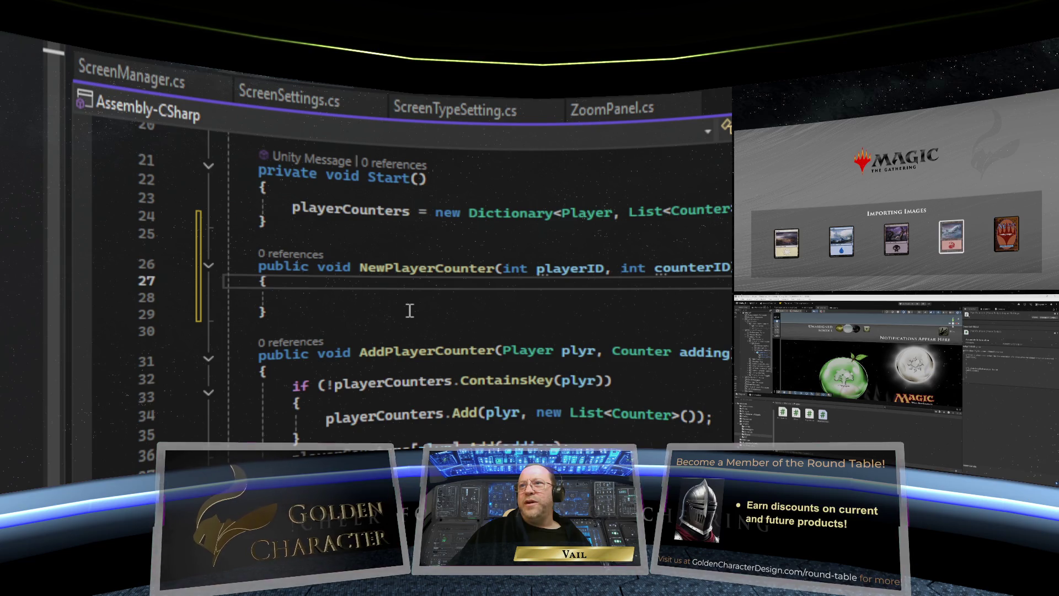
left_click(407, 305)
left_click(407, 298)
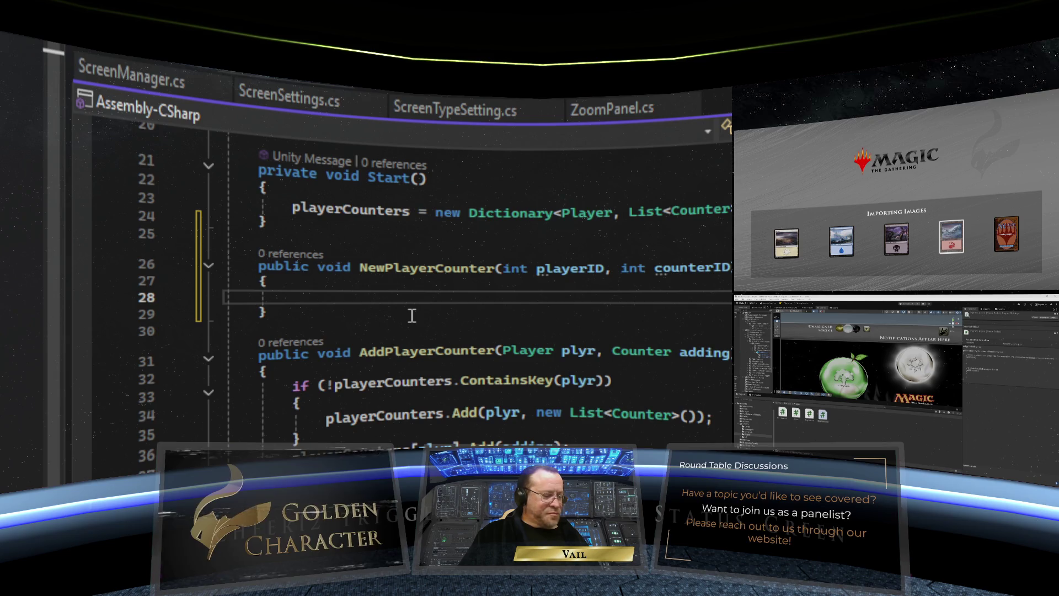
type("Add")
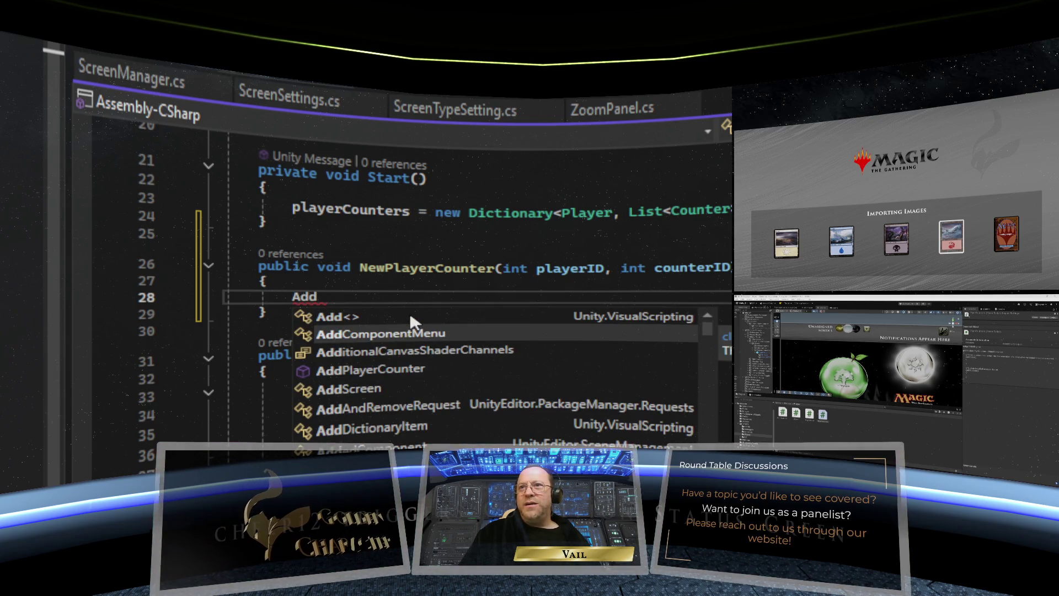
double_click(415, 367)
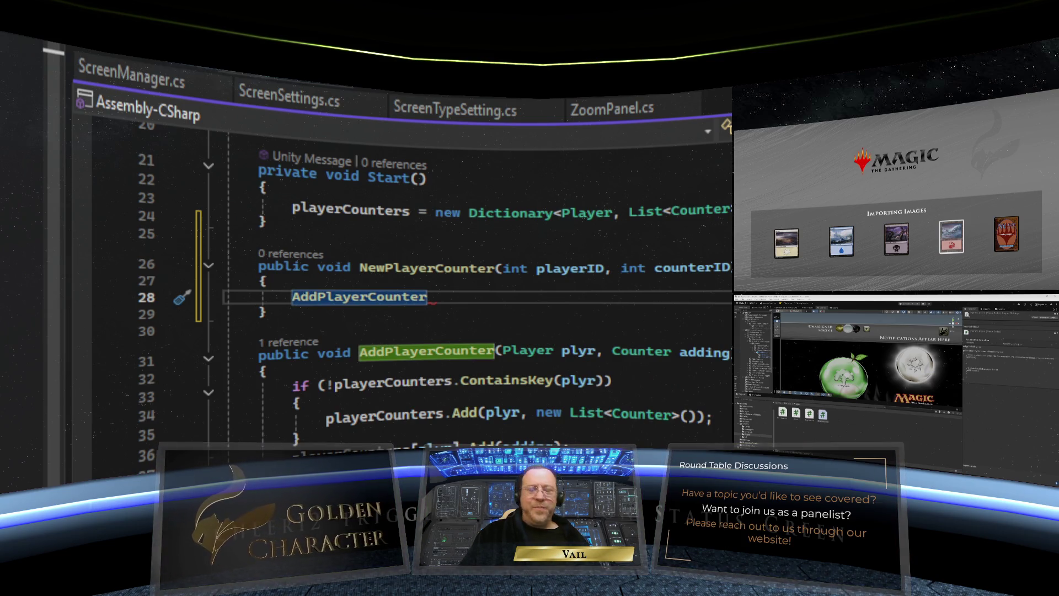
type("();")
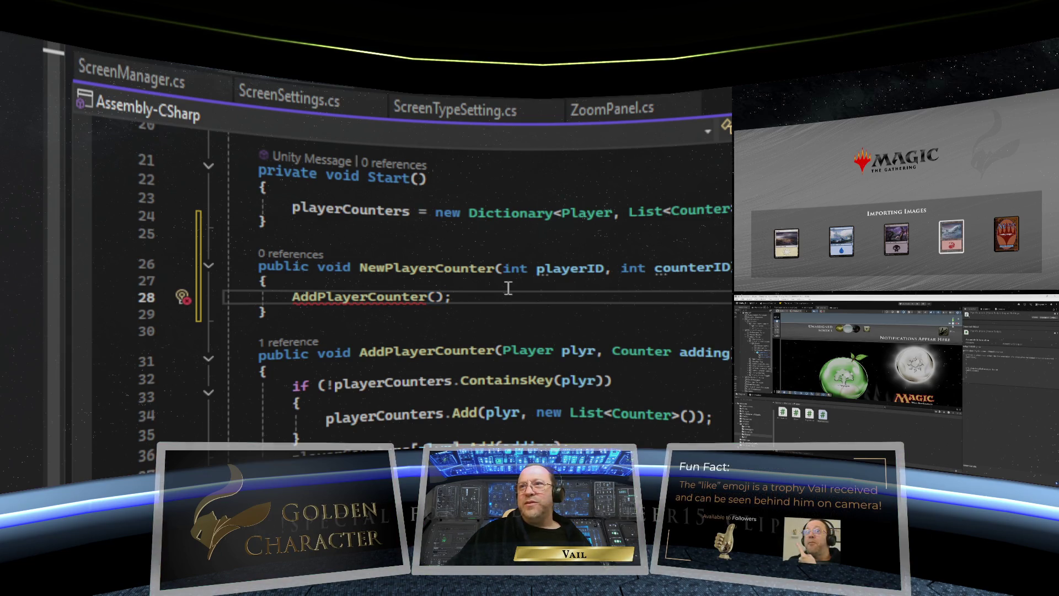
Step: Pass PlayerMGR.instance.GetPlayerByID(playerID) as the AddPlayerCounter argument
key("Left")
key("Left")
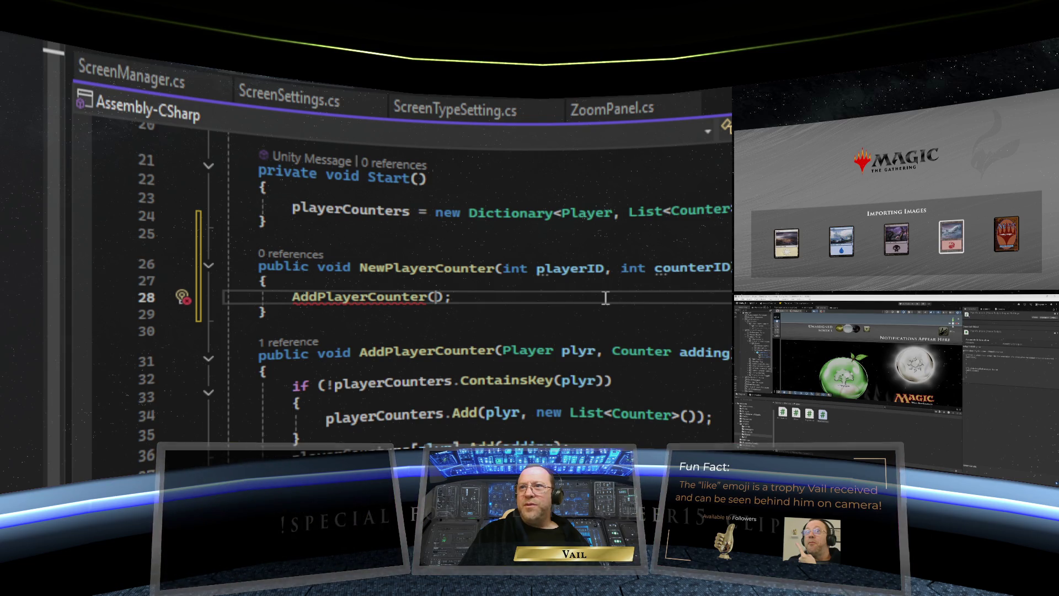
type("fe")
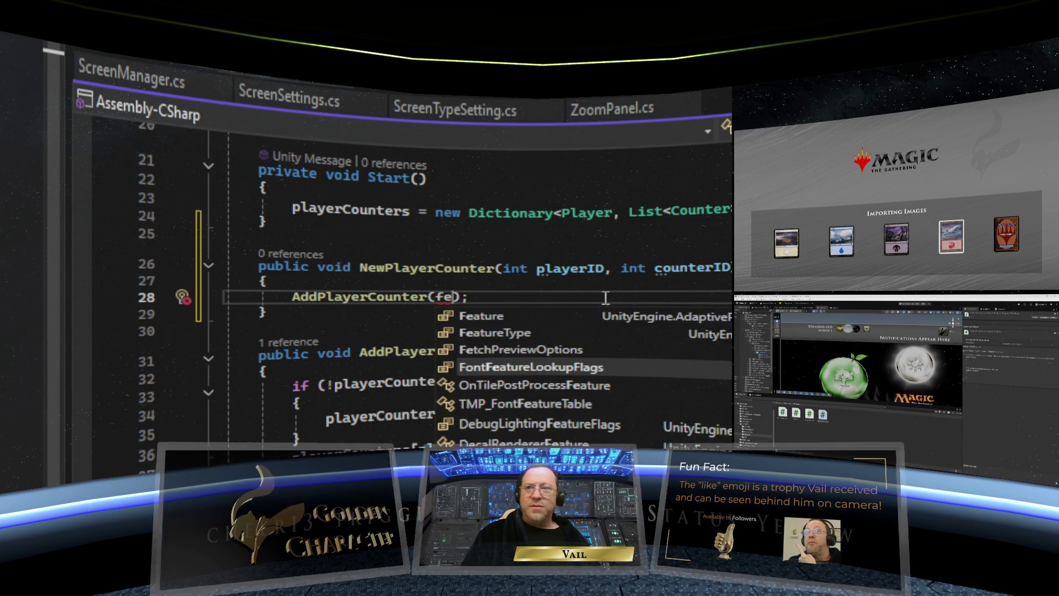
key("BackSpace")
key("BackSpace")
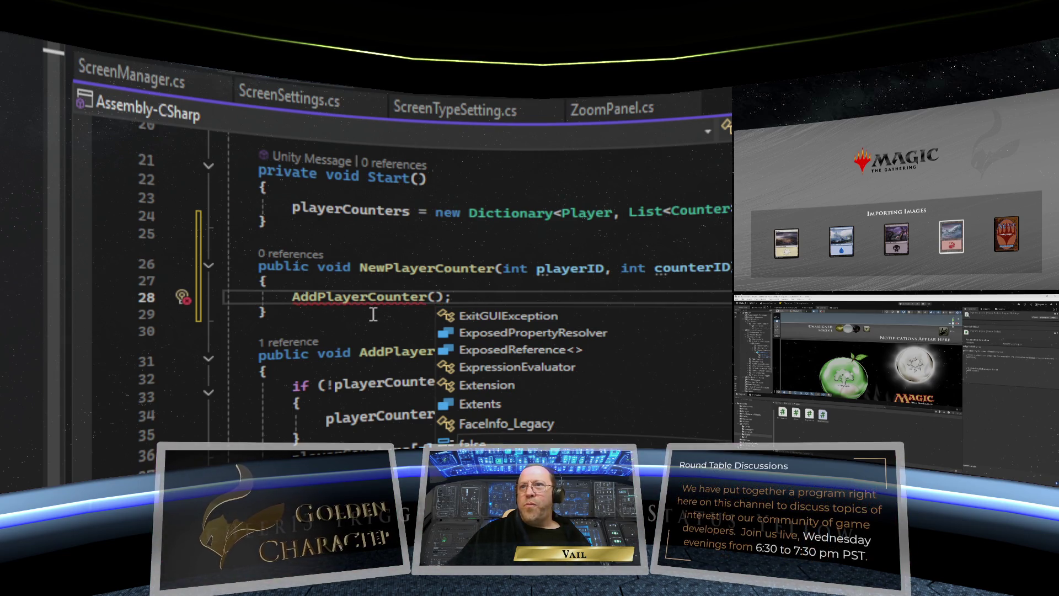
left_click(374, 314)
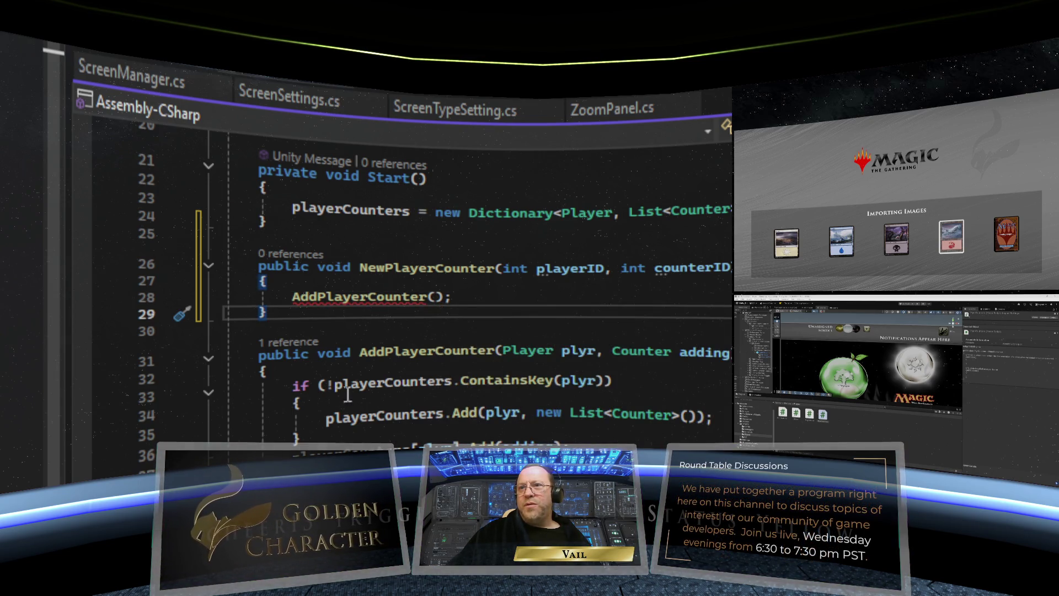
left_click(517, 304)
key("Left")
key("Left")
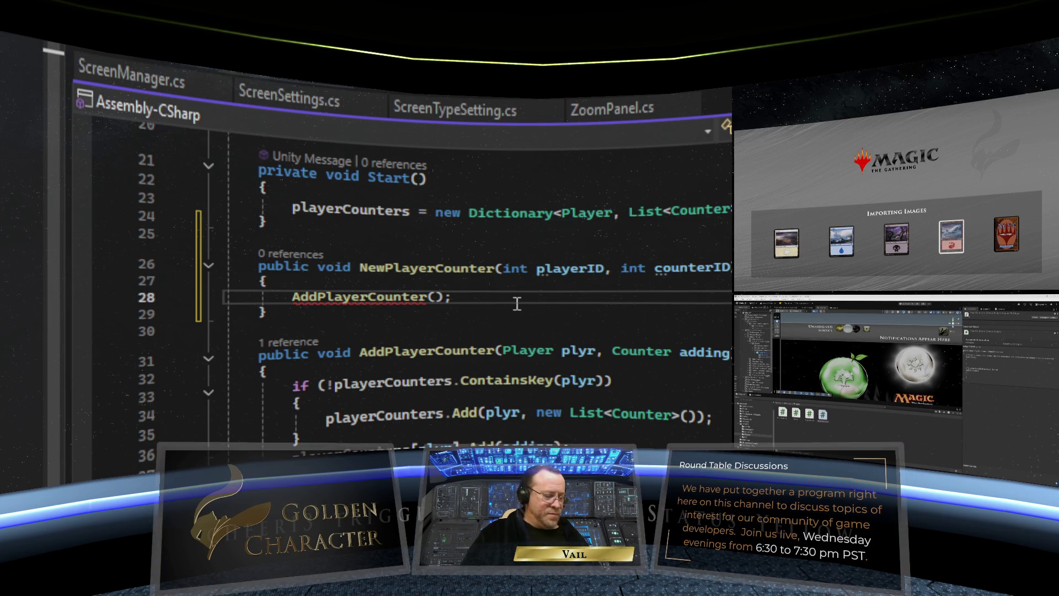
type("Fetch")
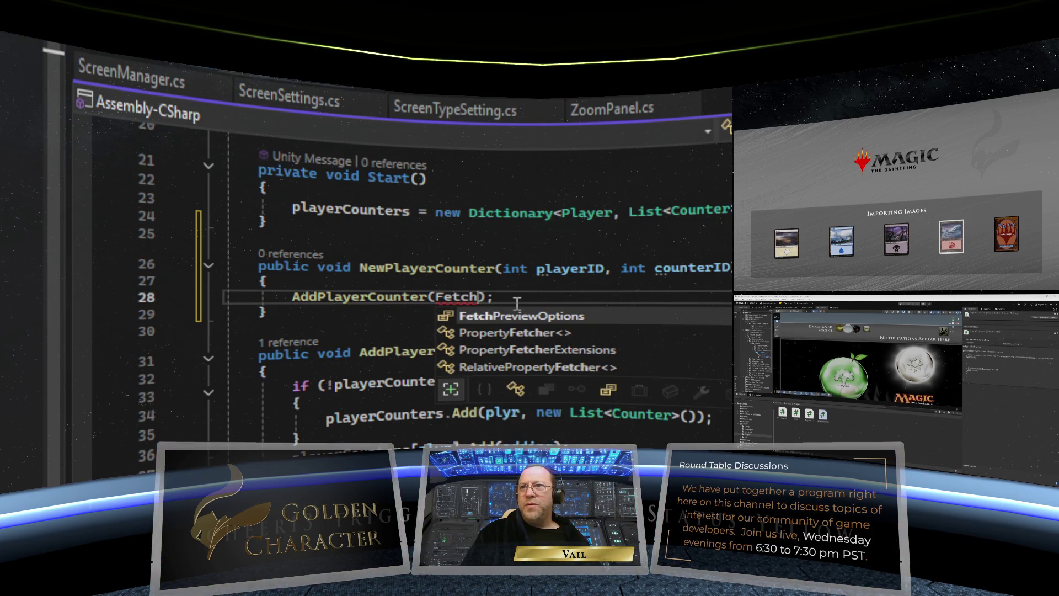
key("BackSpace")
key("BackSpace")
key("BackSpace")
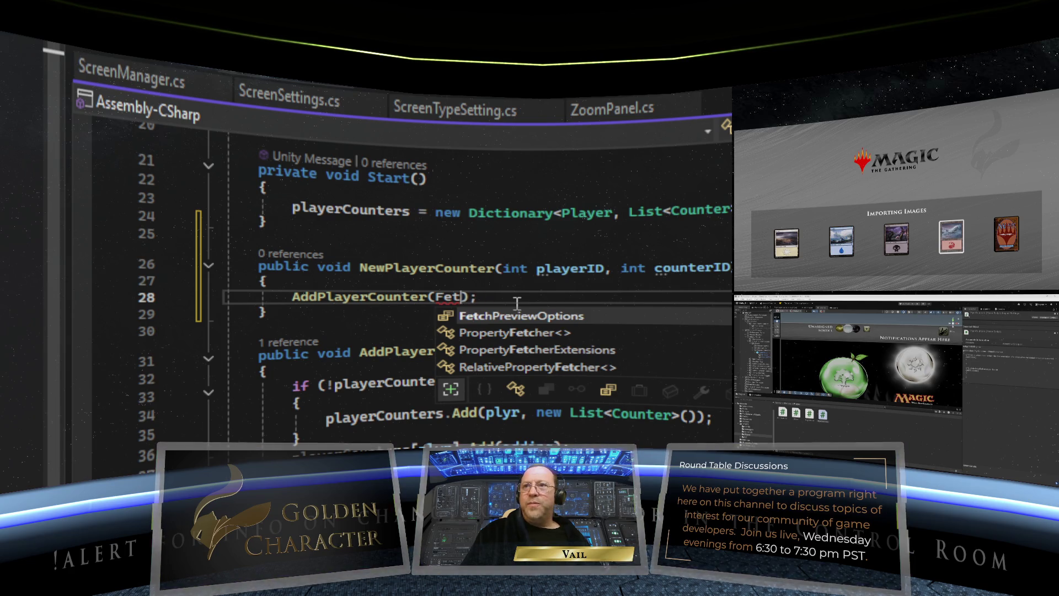
type("PlayerM")
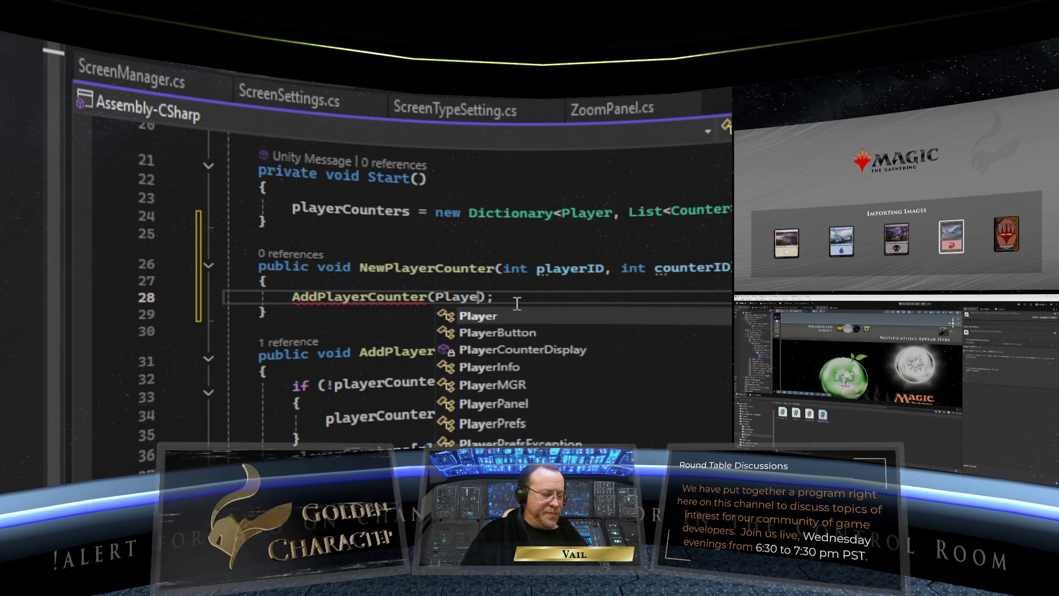
type("GR")
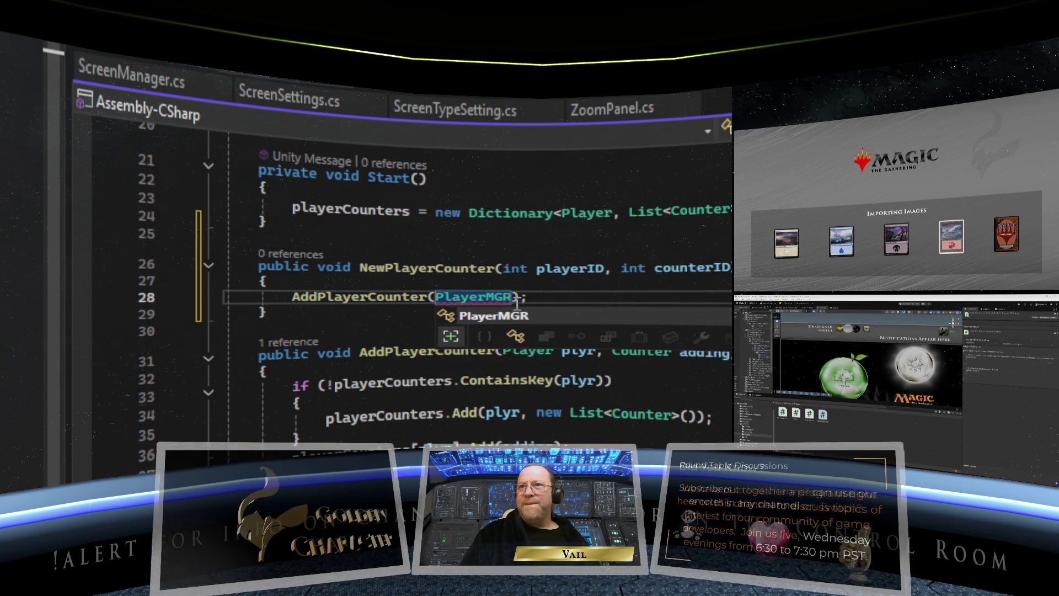
key("Escape")
type(".Fetch")
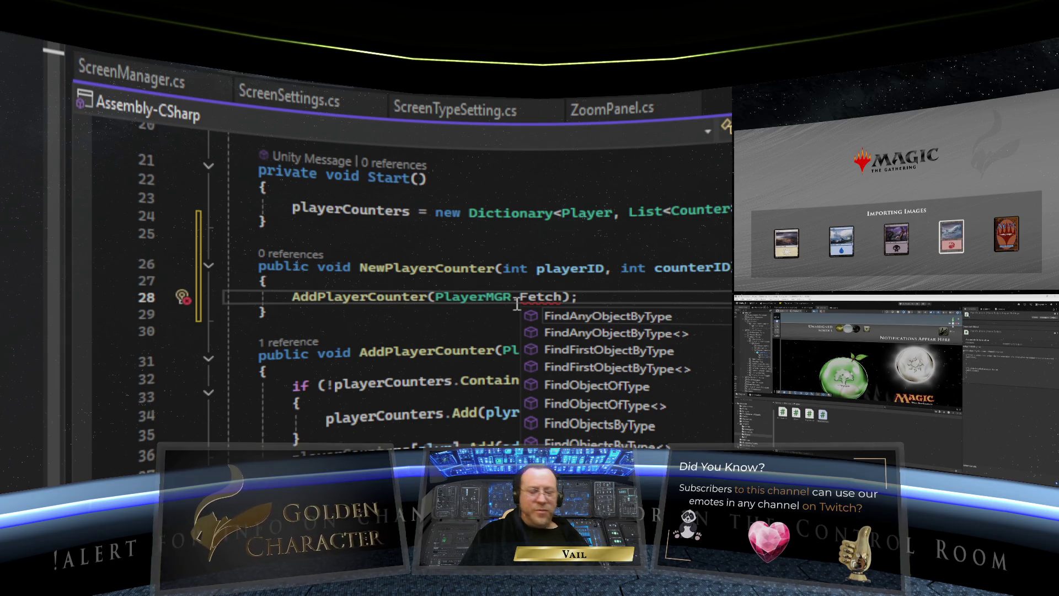
key("BackSpace")
key("BackSpace")
key("BackSpace")
key("BackSpace")
key("BackSpace")
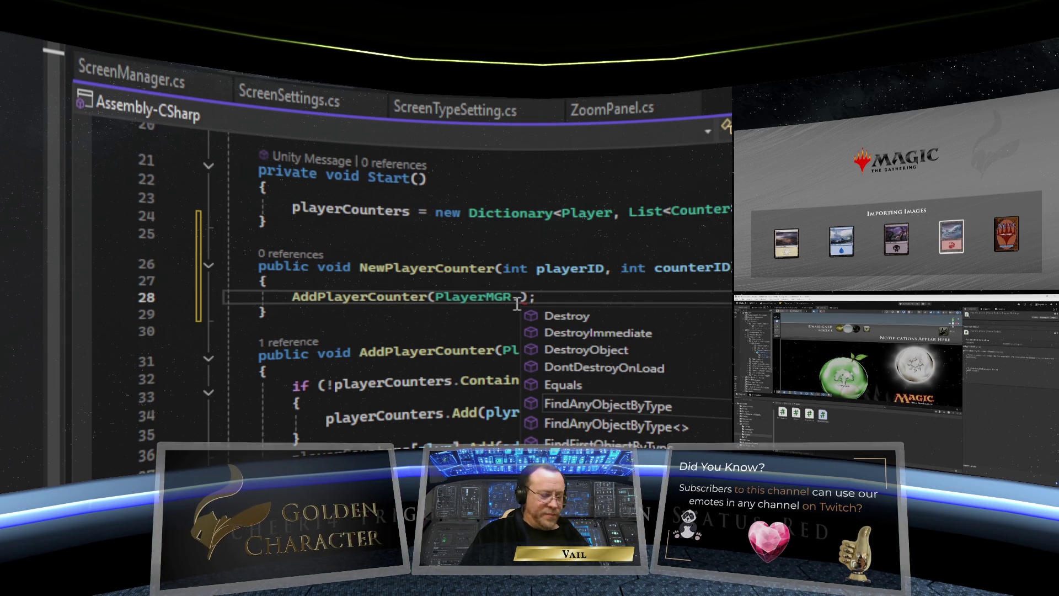
type("insta")
type("nce.Fetch")
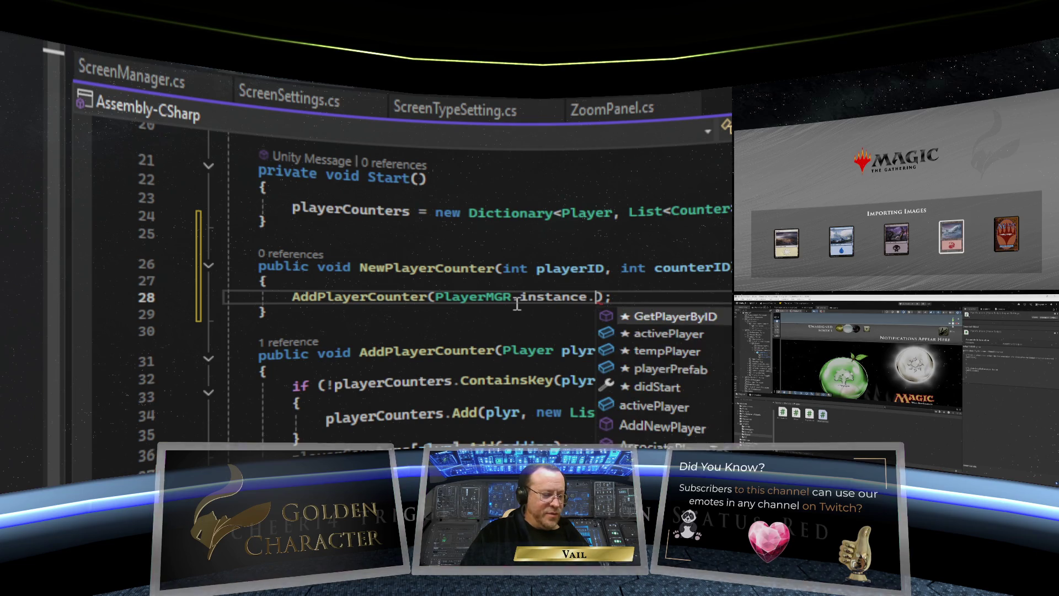
type("Player")
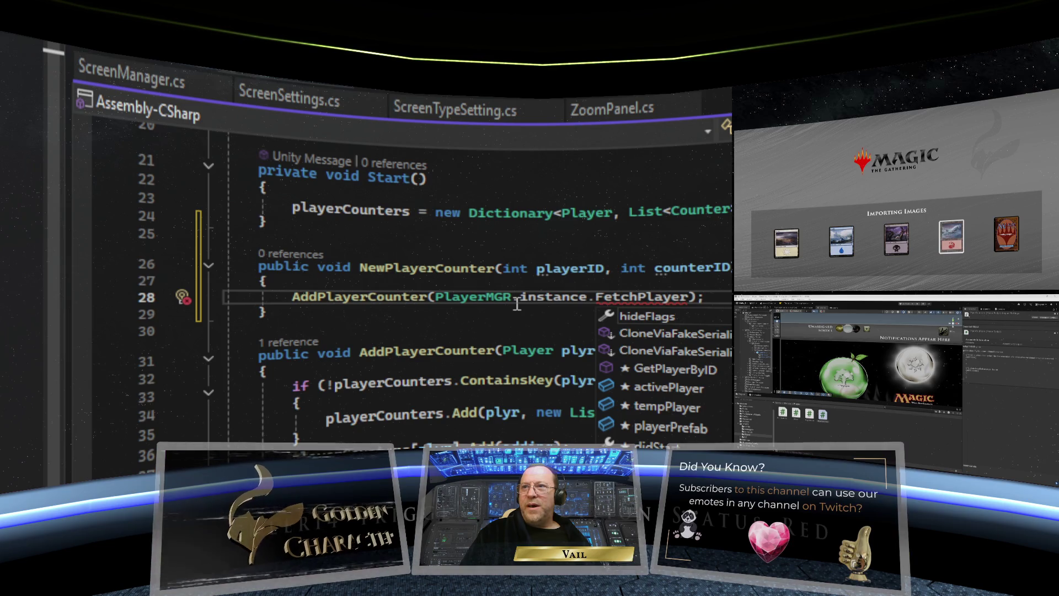
double_click(677, 366)
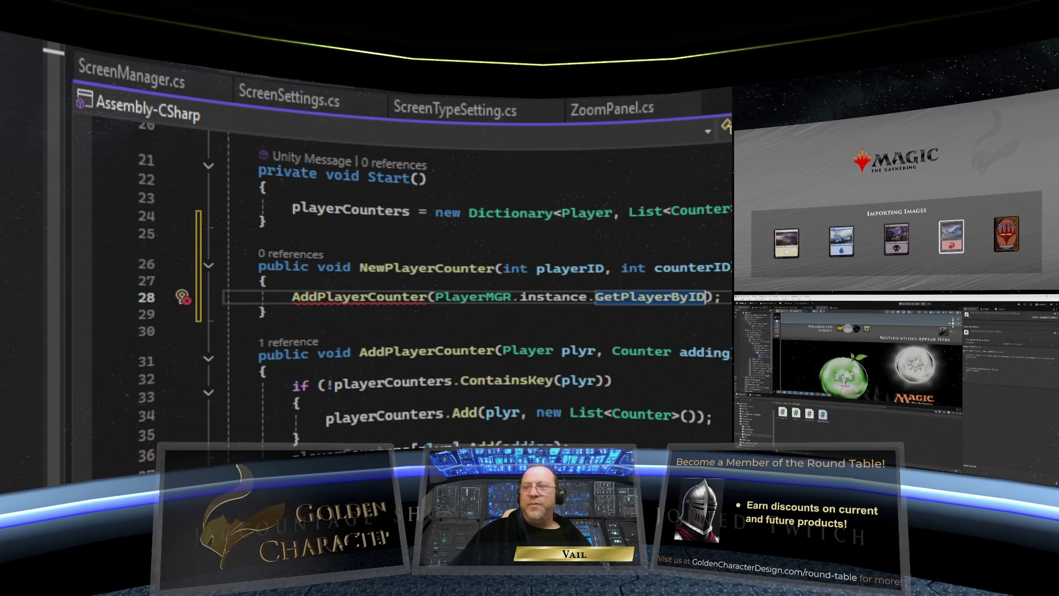
type("(")
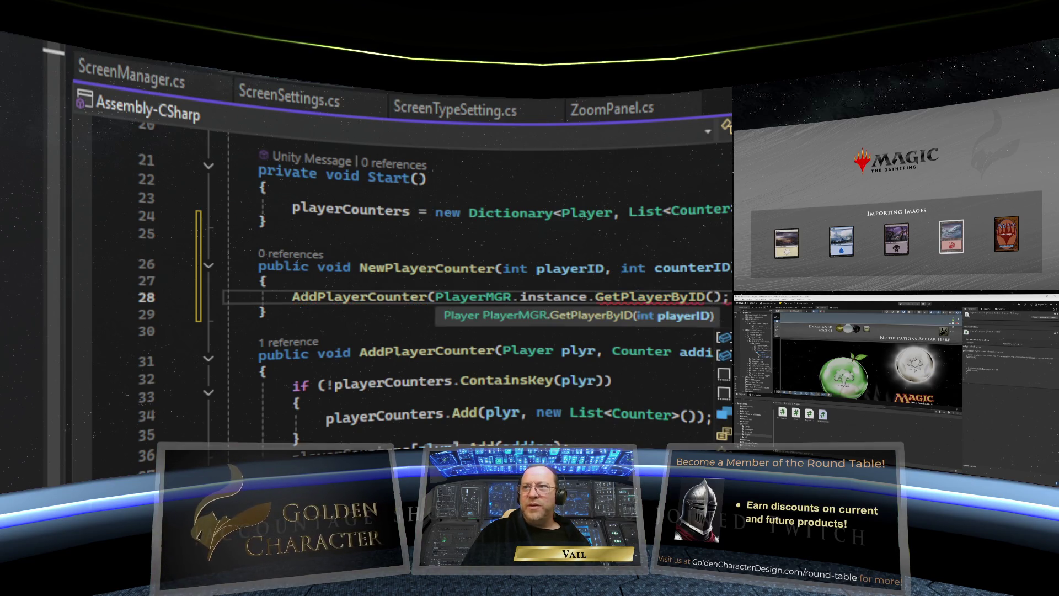
type("pl")
key("Tab")
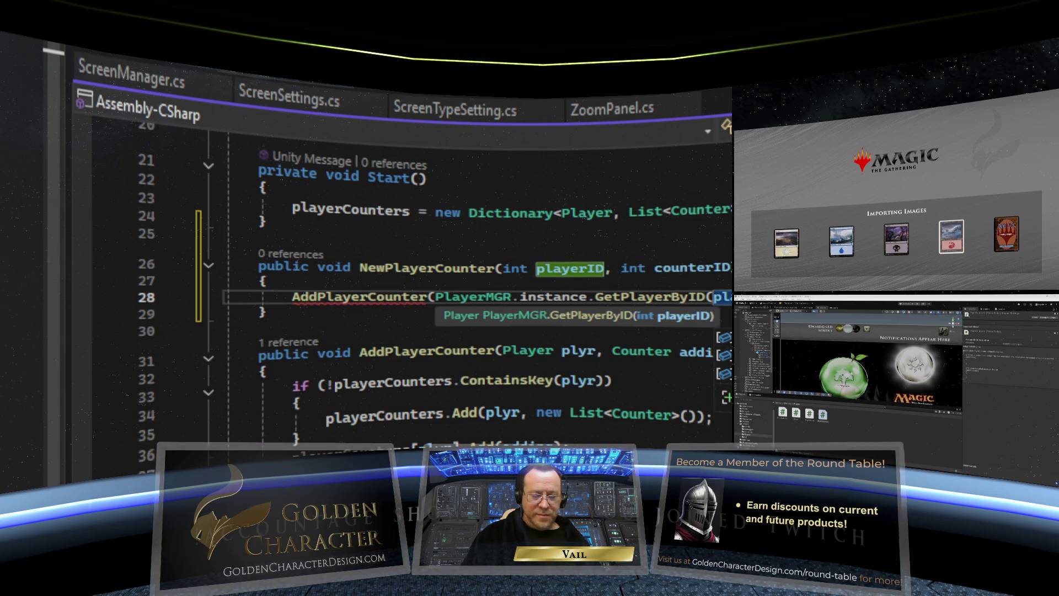
type(")")
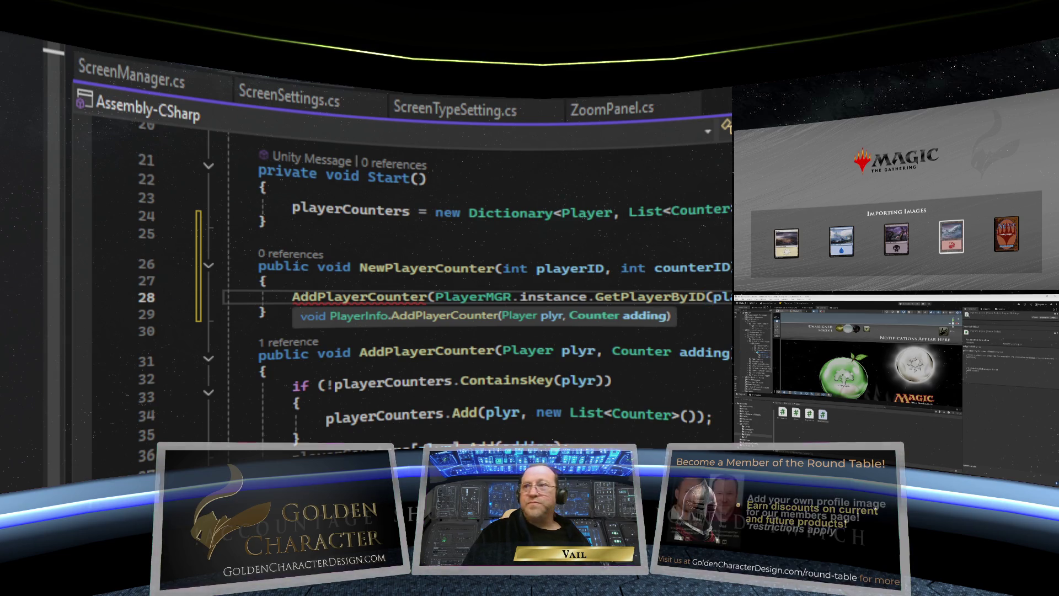
type(")")
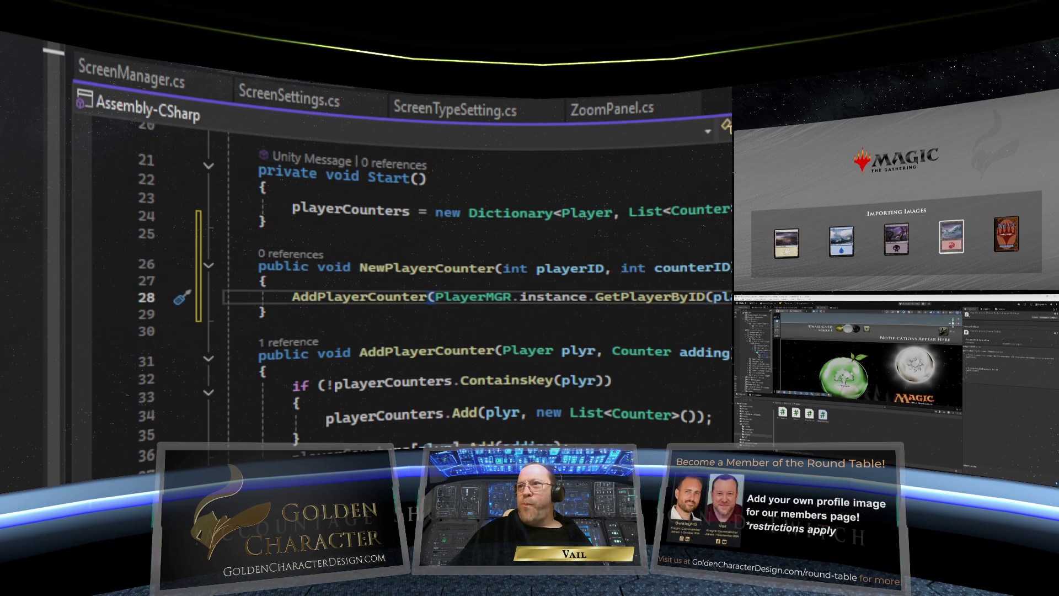
type(";")
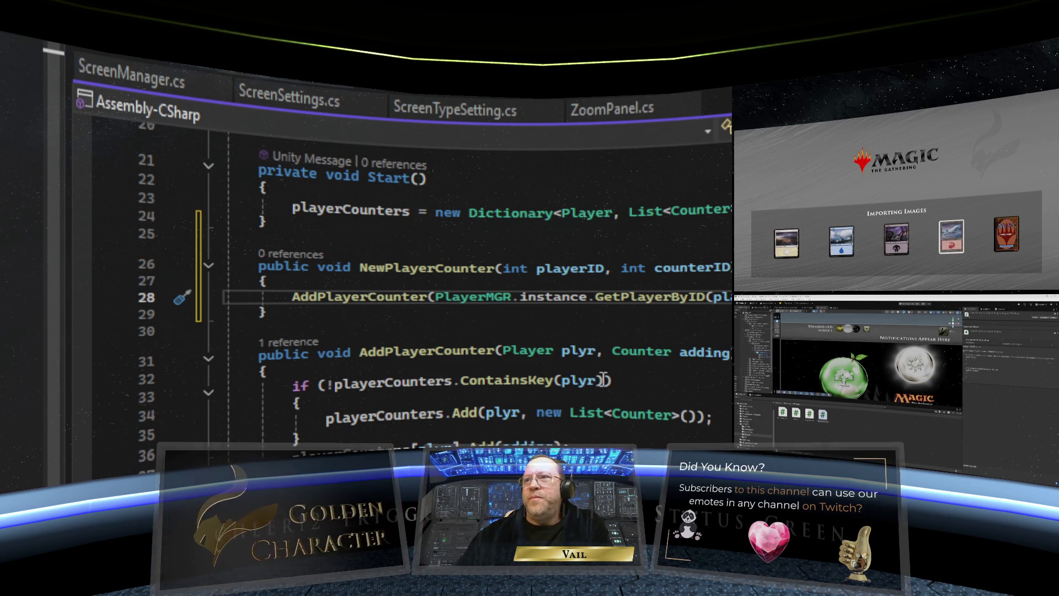
scroll(539, 305, "up", 7)
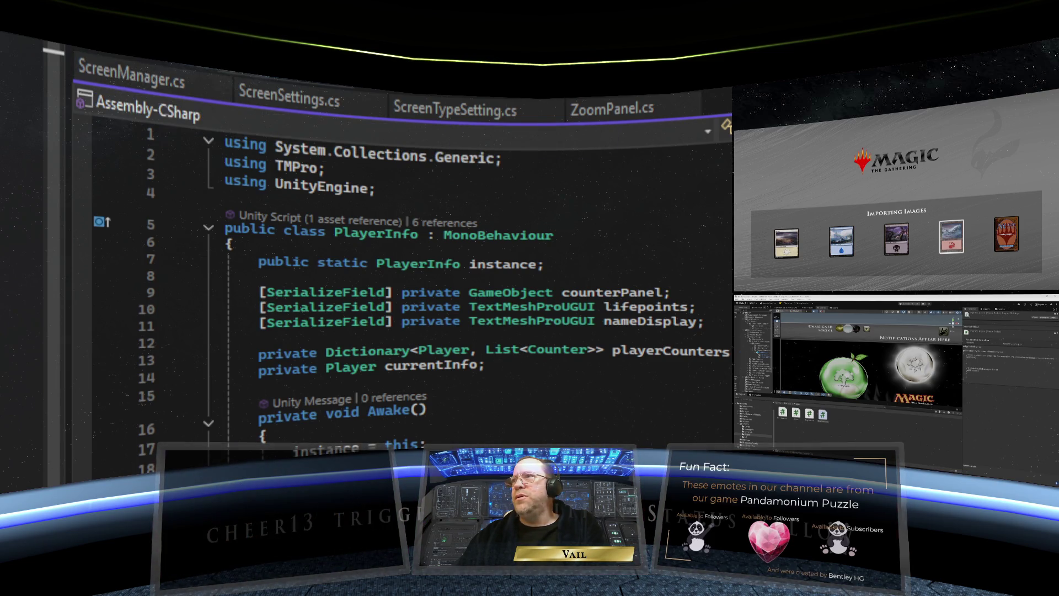
Step: Review CounterMGR and CardDisplay's AddCounterToCard to see how it creates its tempCounter
key("ctrl+Tab")
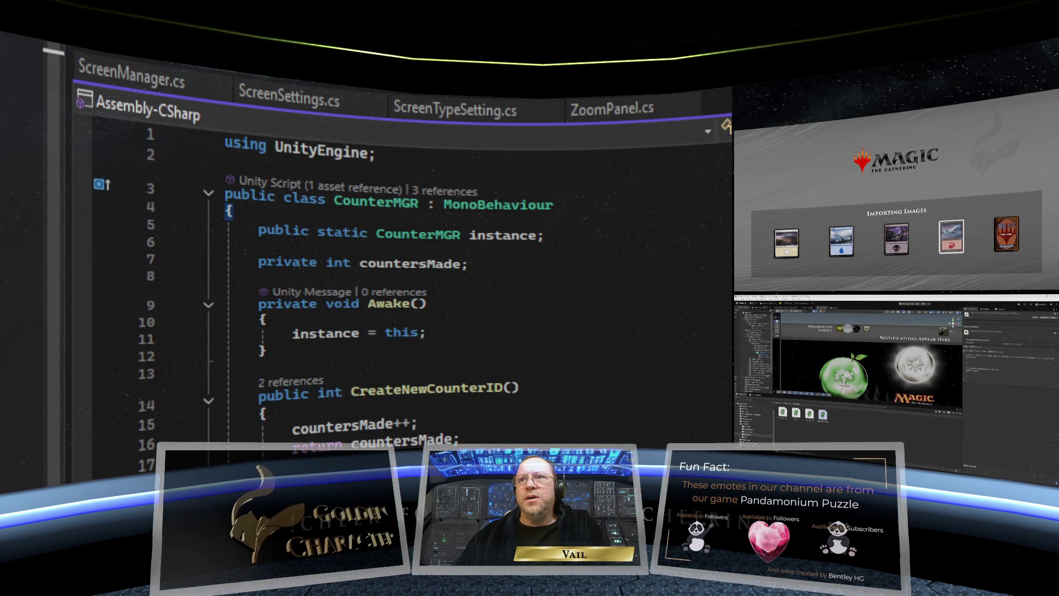
scroll(386, 276, "down", 1)
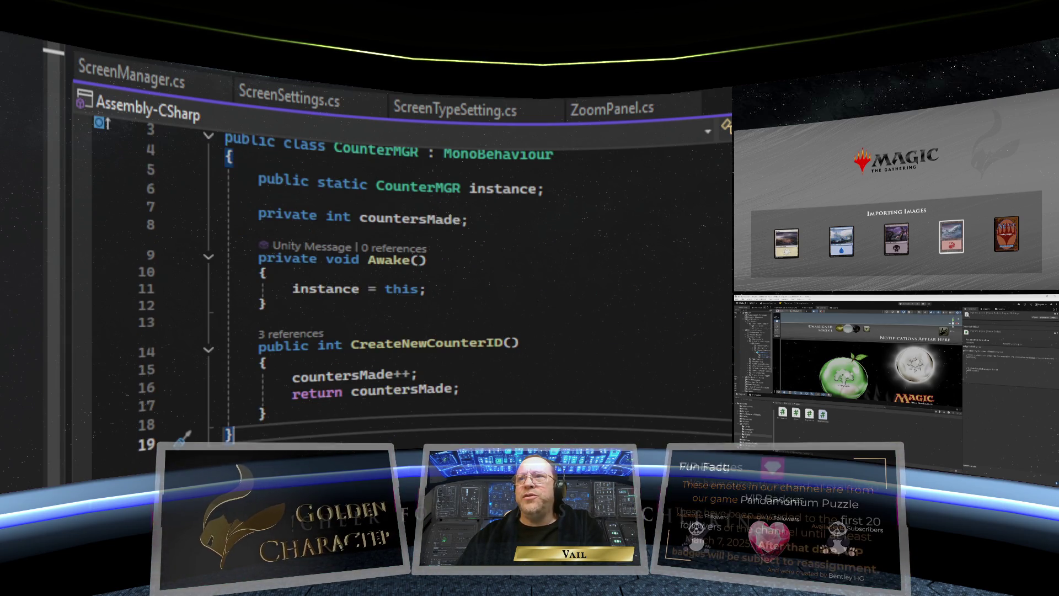
scroll(414, 276, "up", 1)
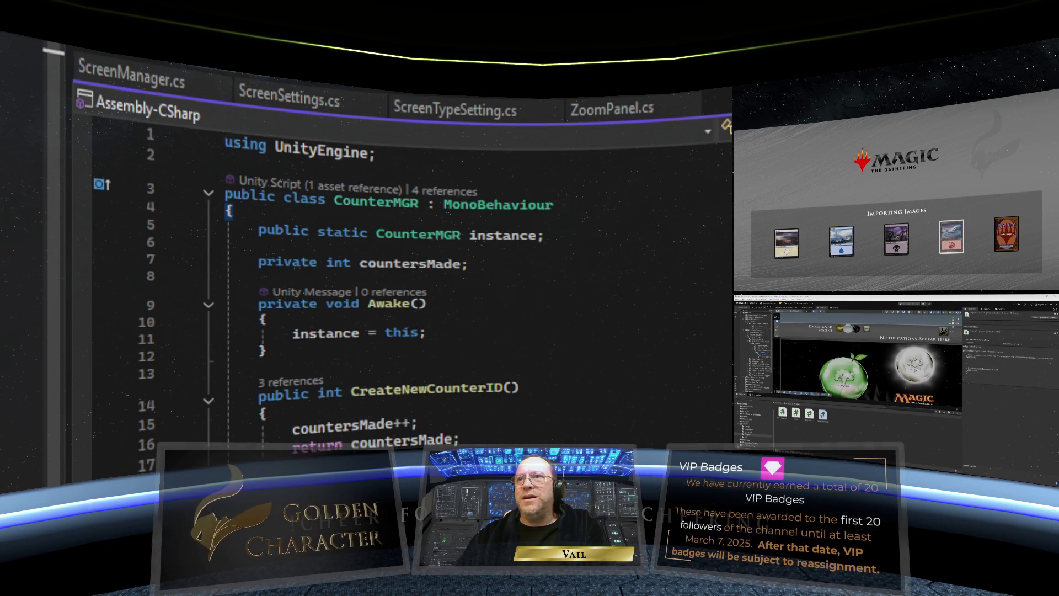
key("ctrl+Tab")
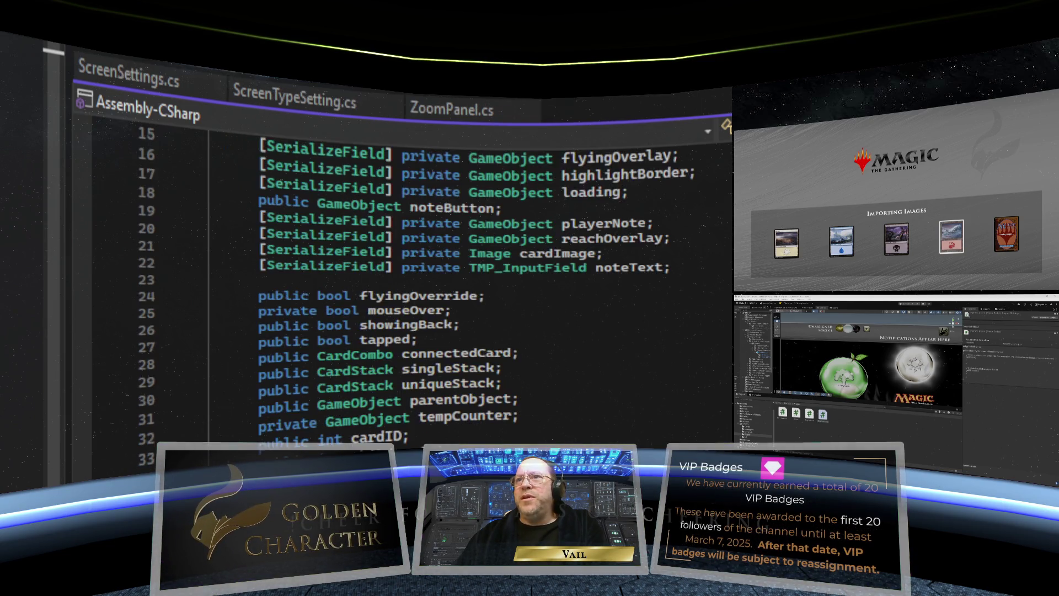
scroll(414, 276, "down", 20)
scroll(413, 276, "down", 11)
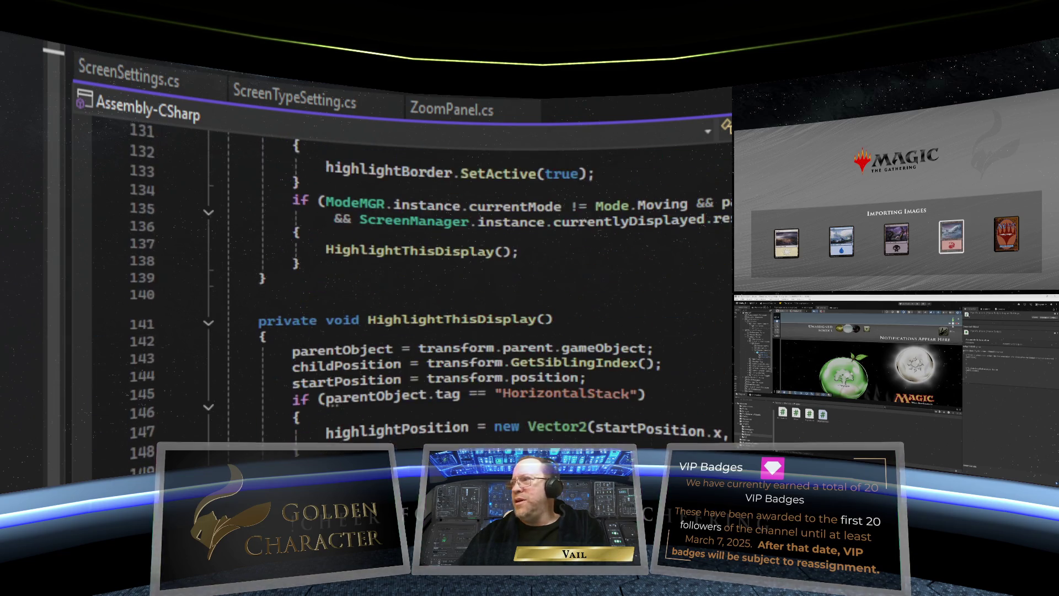
scroll(413, 276, "down", 20)
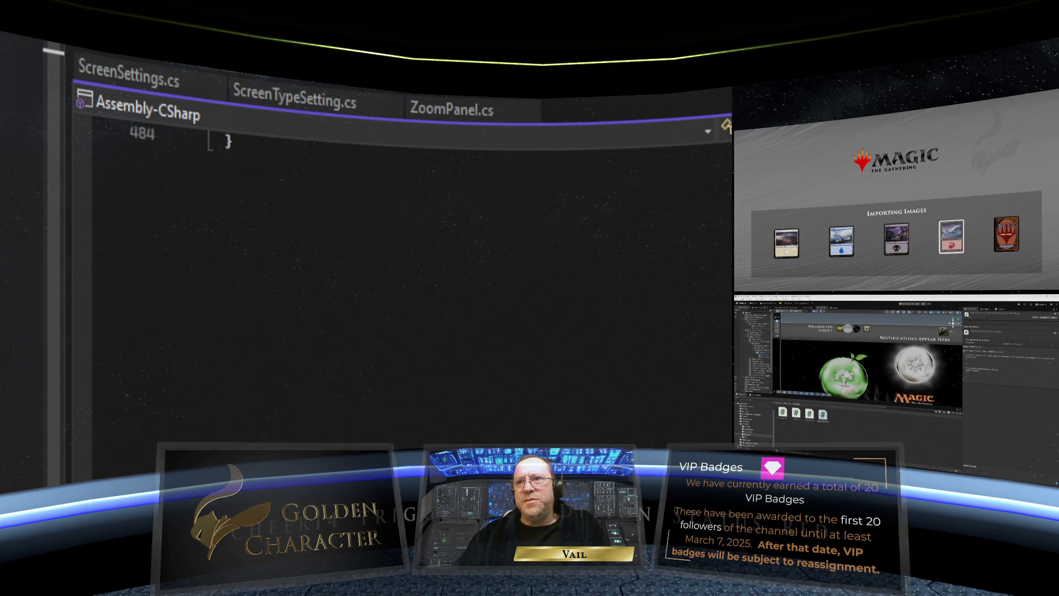
scroll(413, 276, "up", 9)
scroll(414, 276, "up", 7)
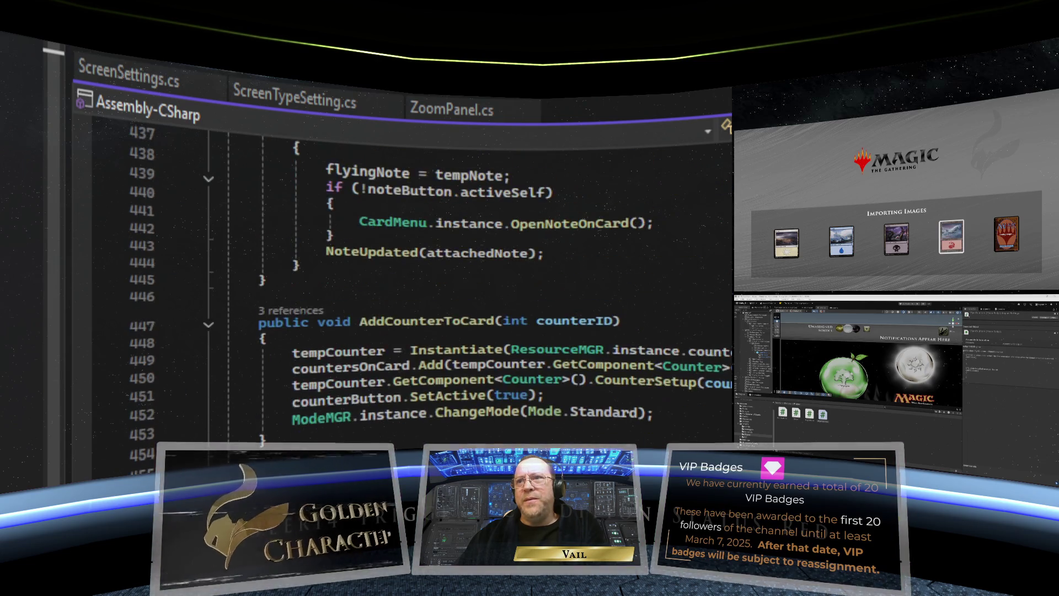
scroll(430, 263, "up", 1)
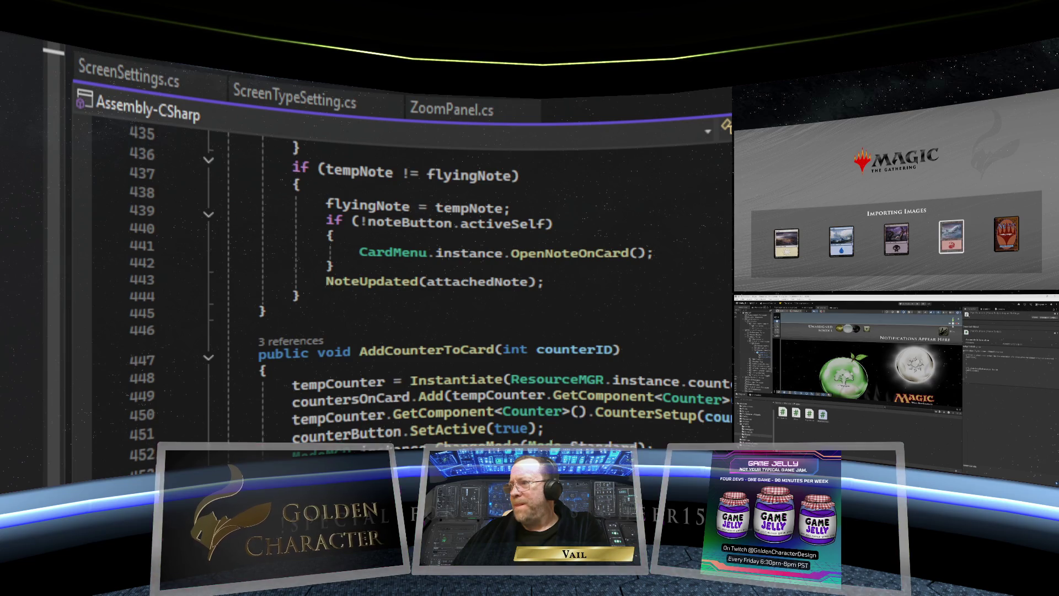
key("ctrl+Home")
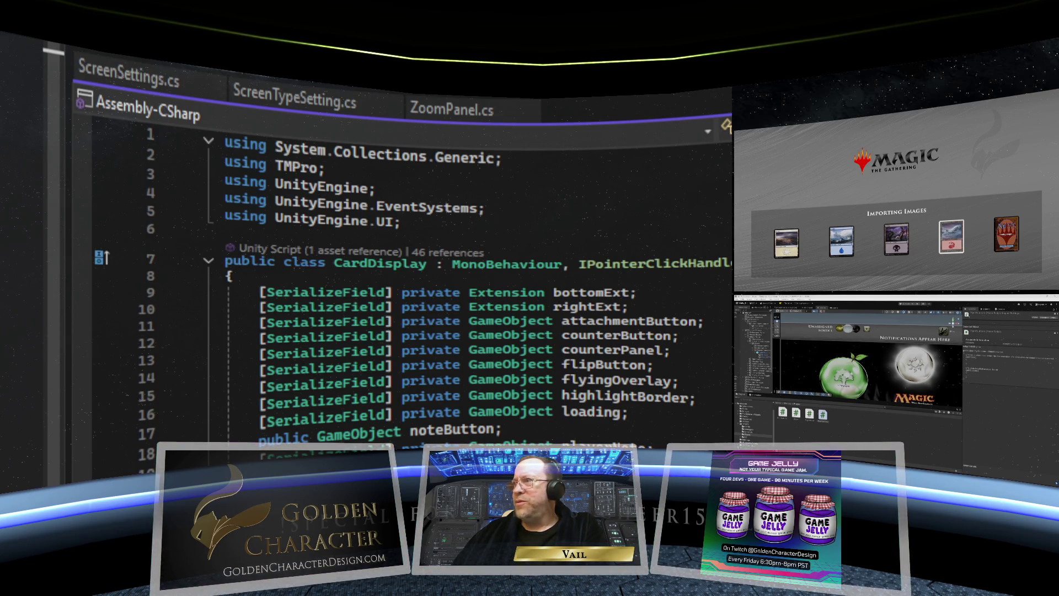
scroll(414, 276, "down", 20)
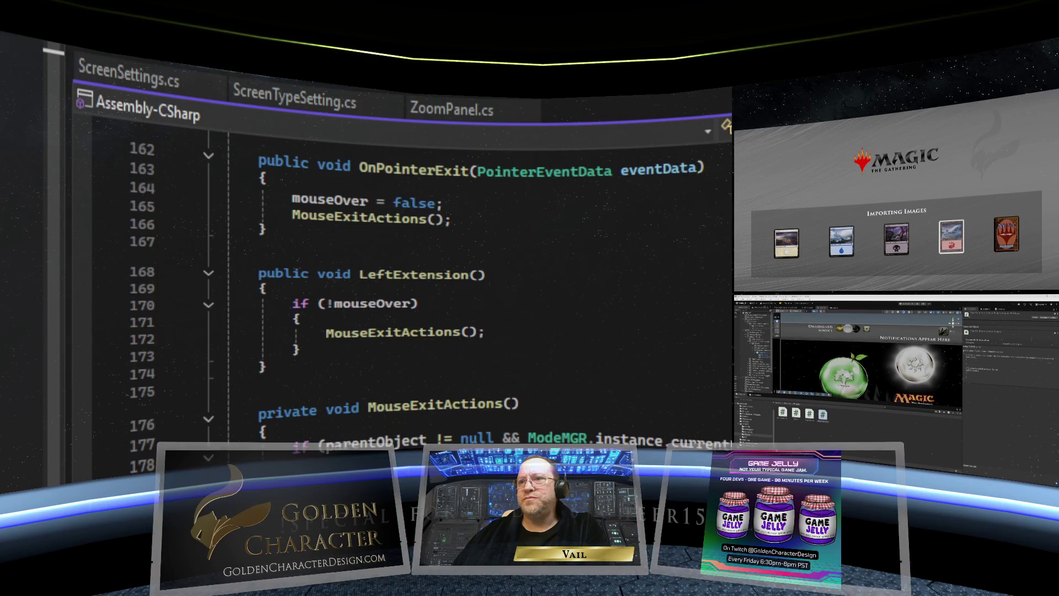
scroll(414, 276, "up", 20)
scroll(414, 275, "up", 20)
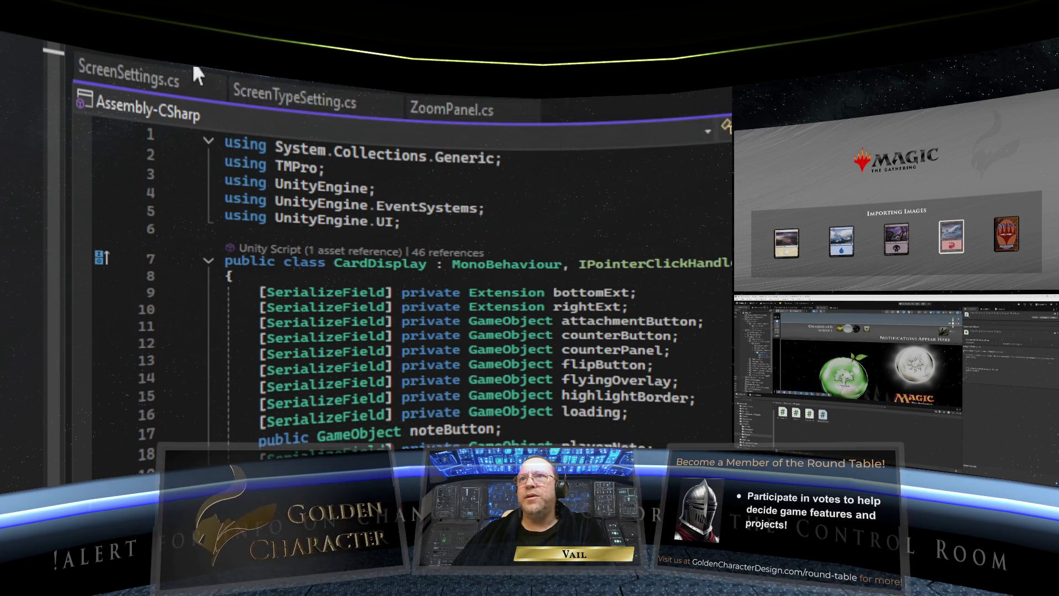
Step: Switch to the PlayerInfo script and place the caret on blank line 12
left_click(123, 50)
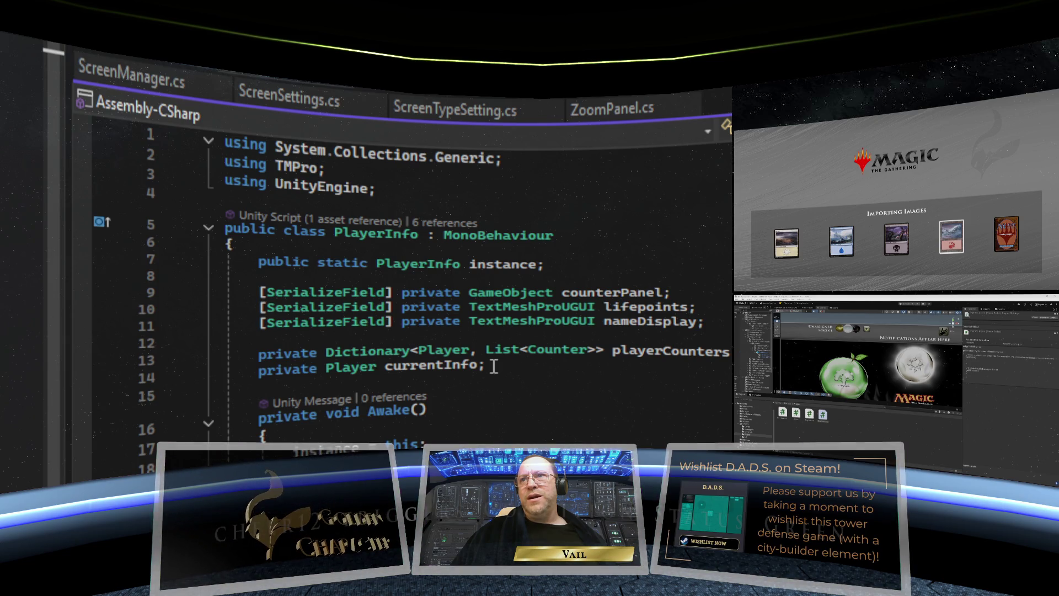
scroll(441, 287, "down", 6)
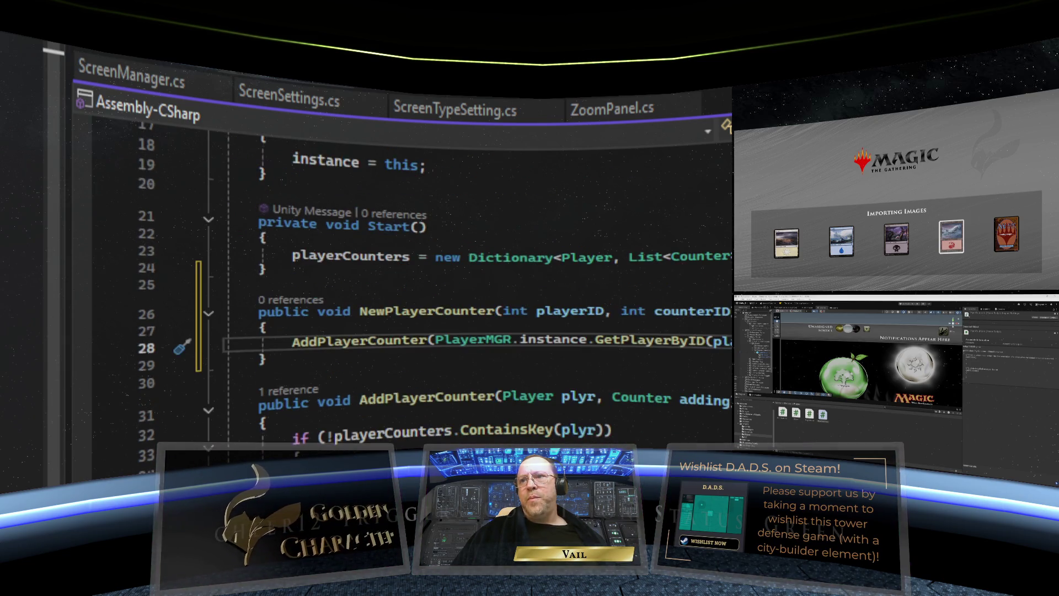
scroll(574, 397, "up", 6)
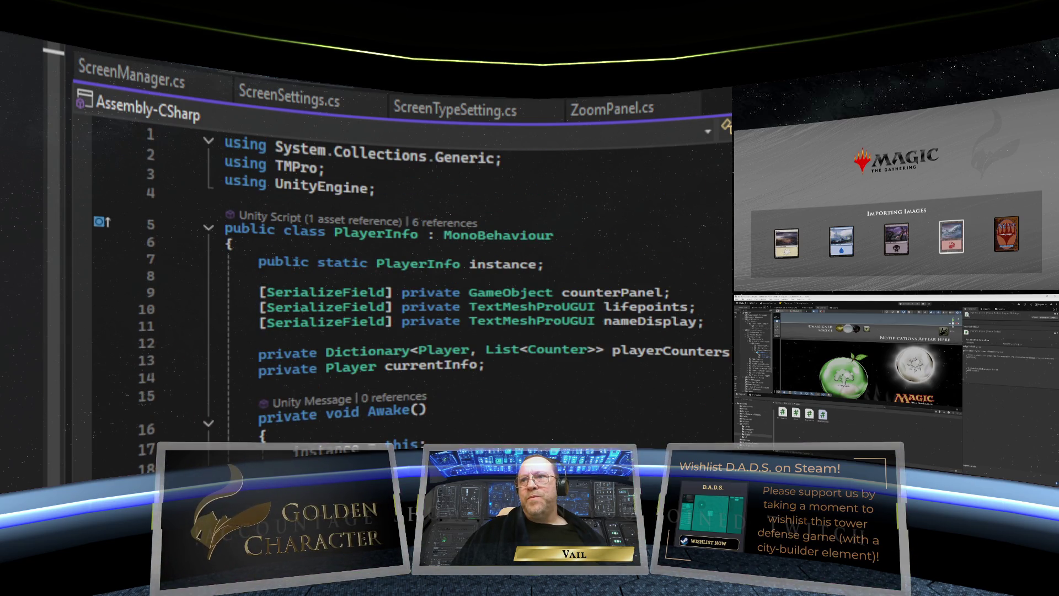
left_click(352, 335)
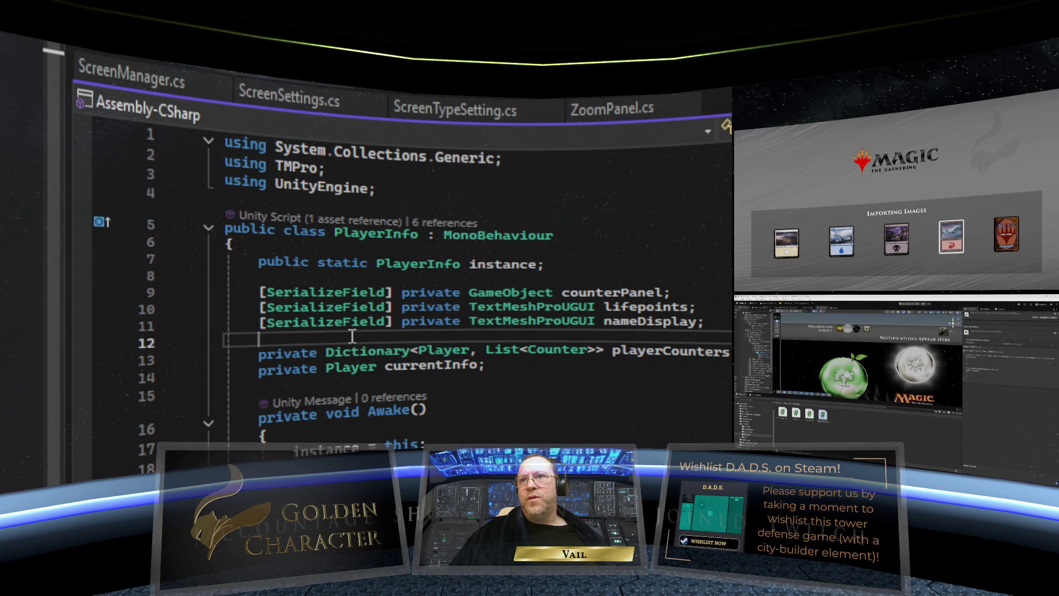
Step: Declare 'private Counter tempCounter;' on line 13, just above the playerCounters dictionary
key("Return")
type("priv")
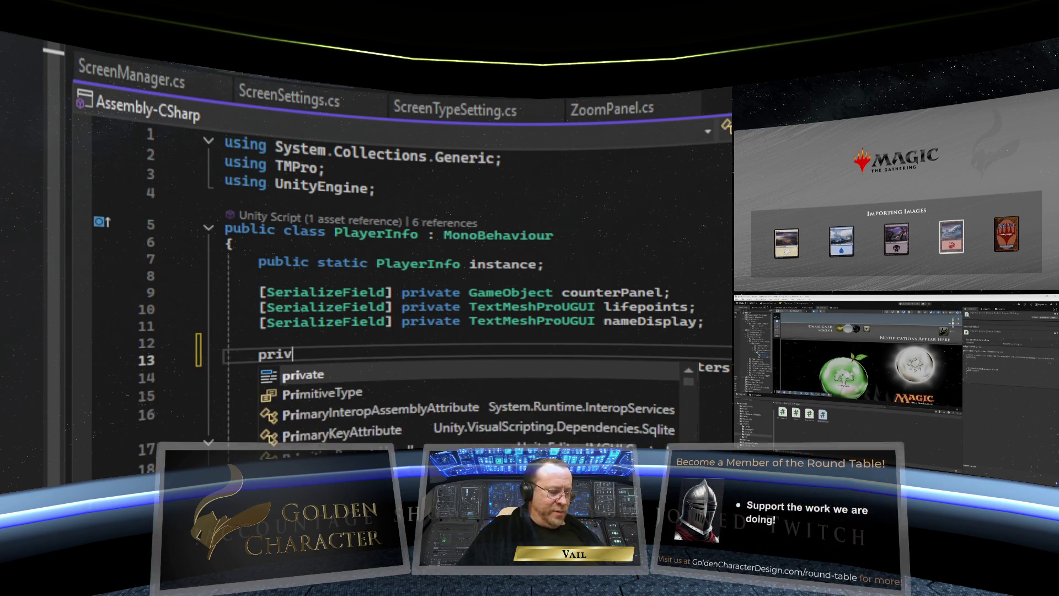
type("ate Counter")
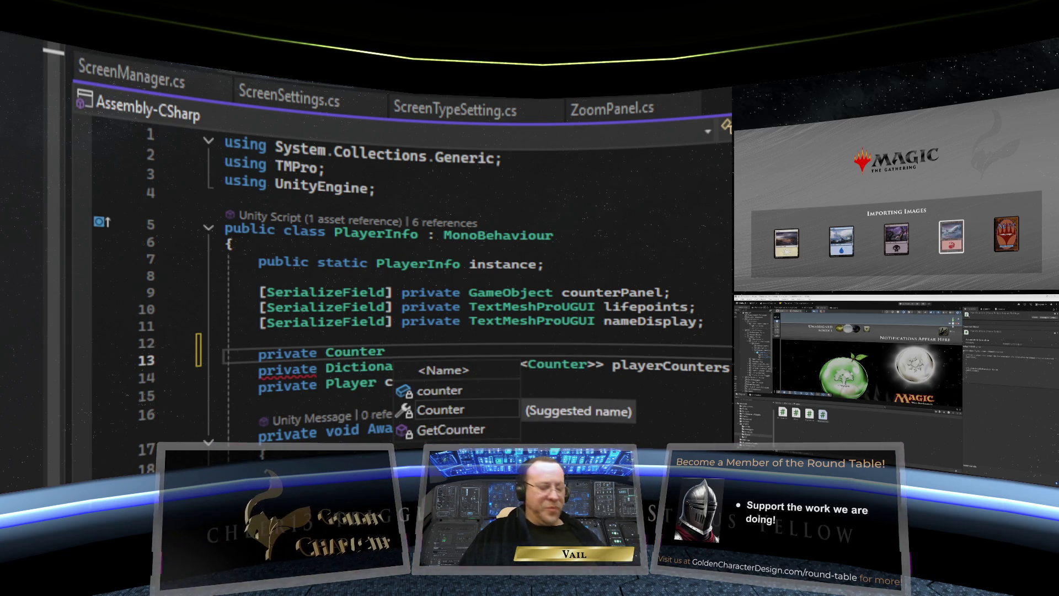
type(" tempC")
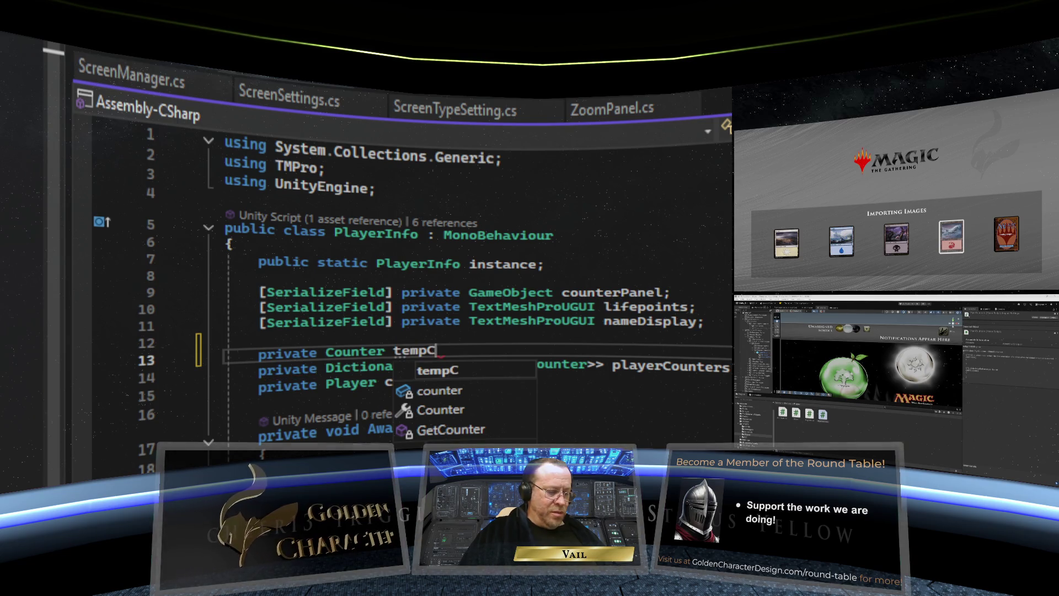
type("ounter;")
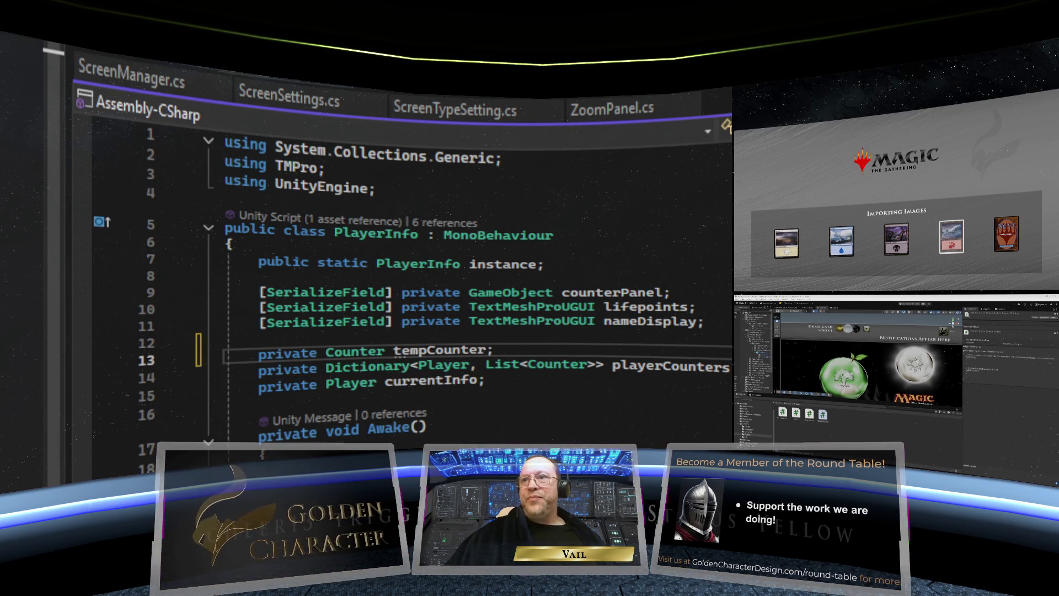
left_click(657, 422)
scroll(657, 422, "down", 2)
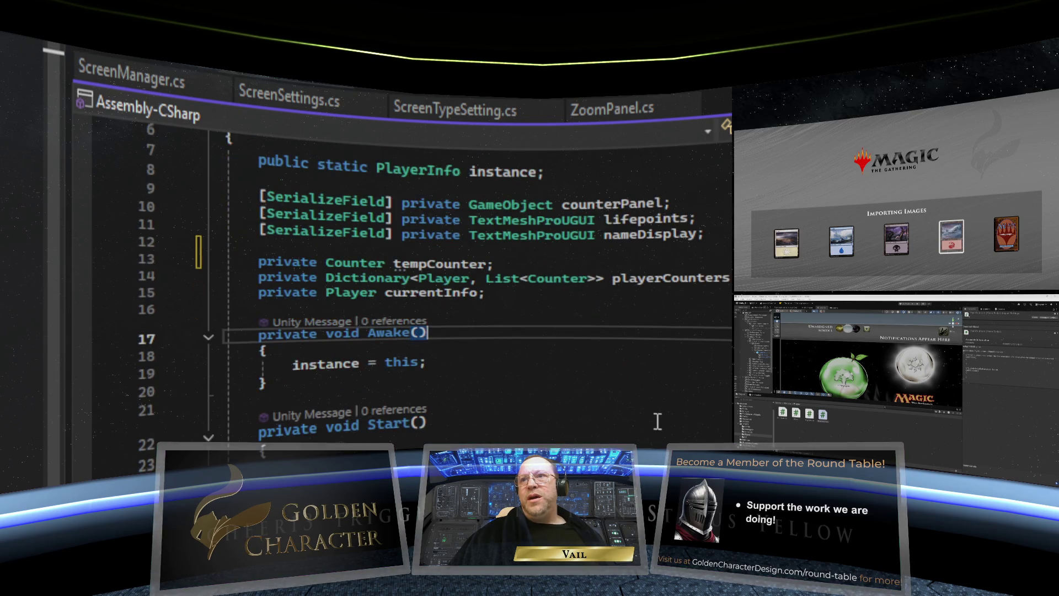
scroll(472, 334, "down", 3)
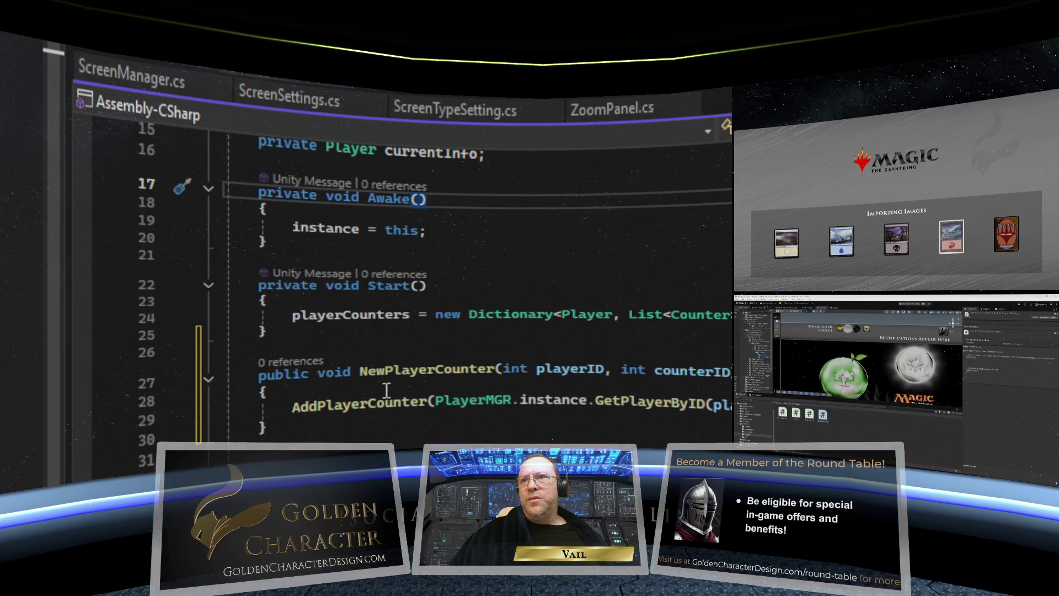
scroll(387, 389, "up", 4)
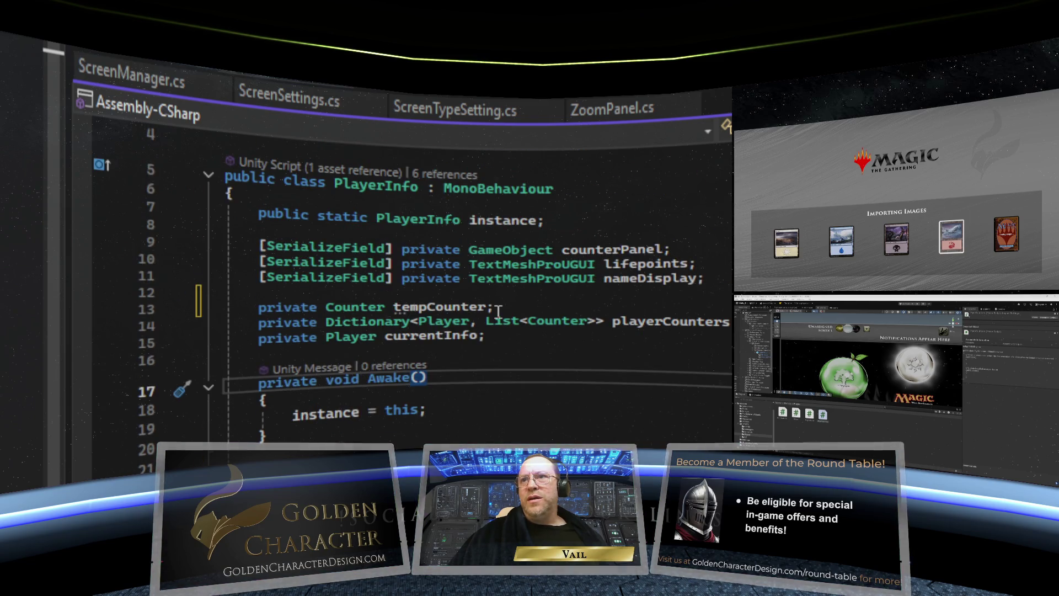
scroll(486, 326, "down", 4)
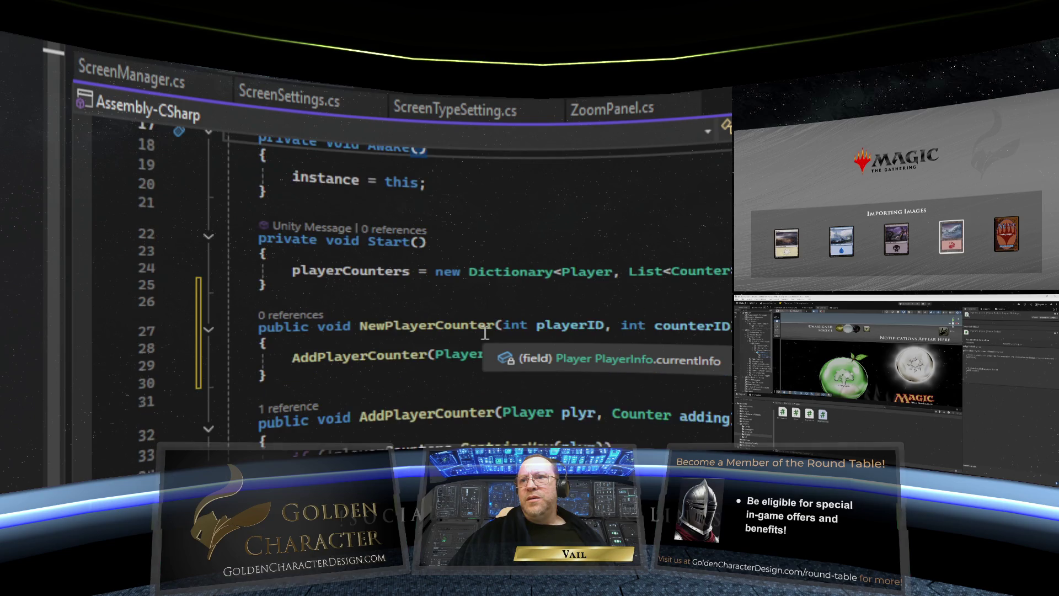
Step: Type 'tempCounter = Instanti' on a new first line of NewPlayerCounter
left_click(335, 341)
key("Return")
type("t")
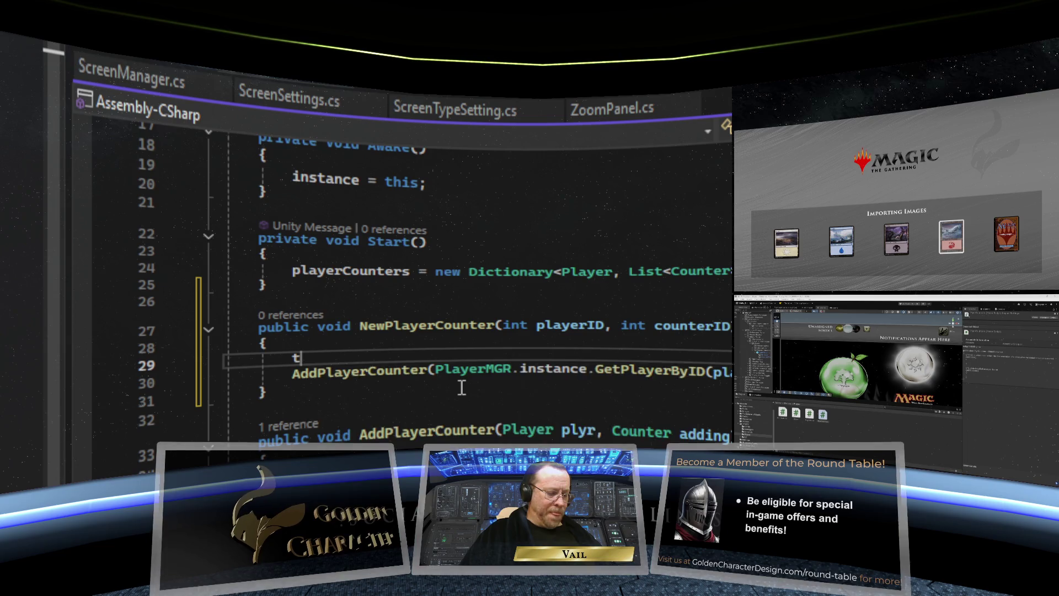
type("empCoun")
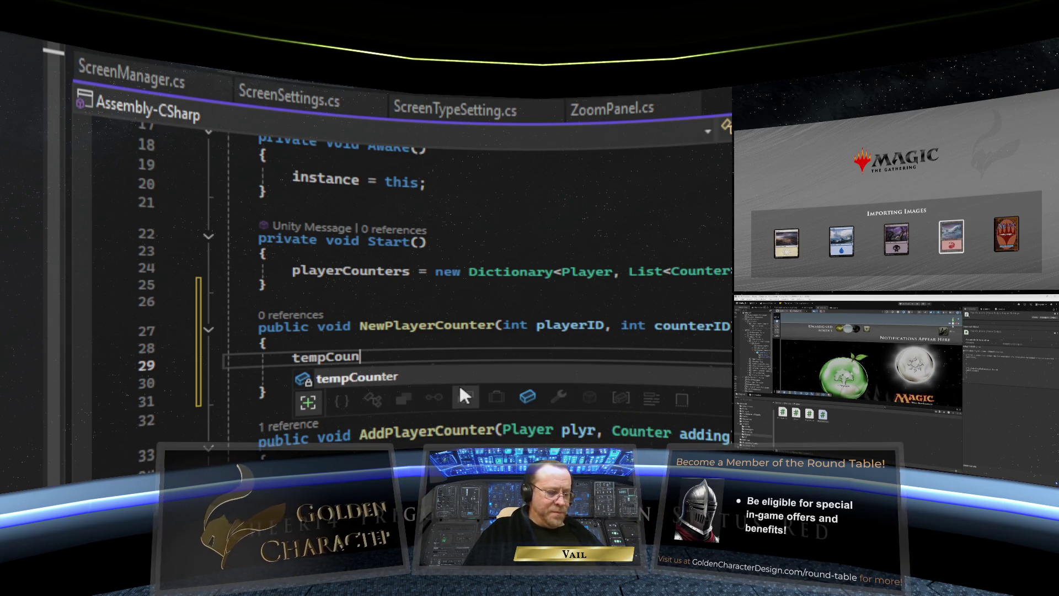
type("ter")
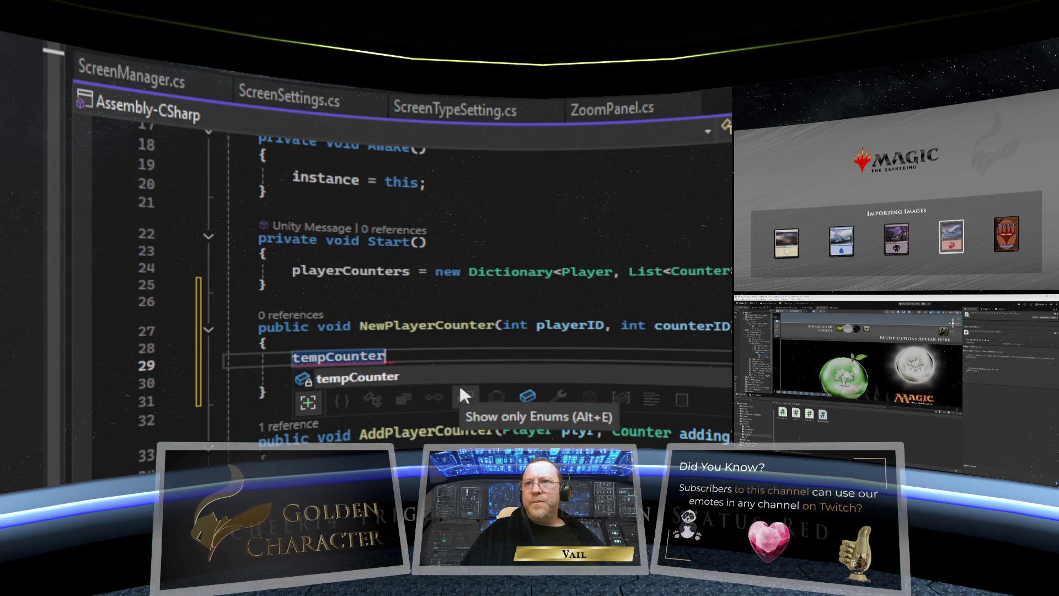
type(" = In")
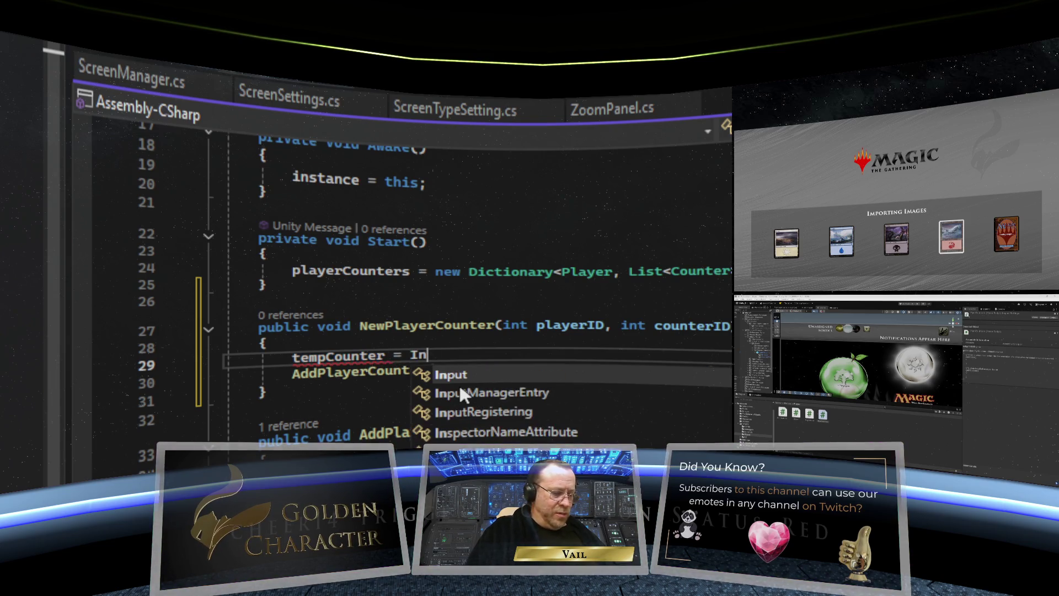
type("stanti")
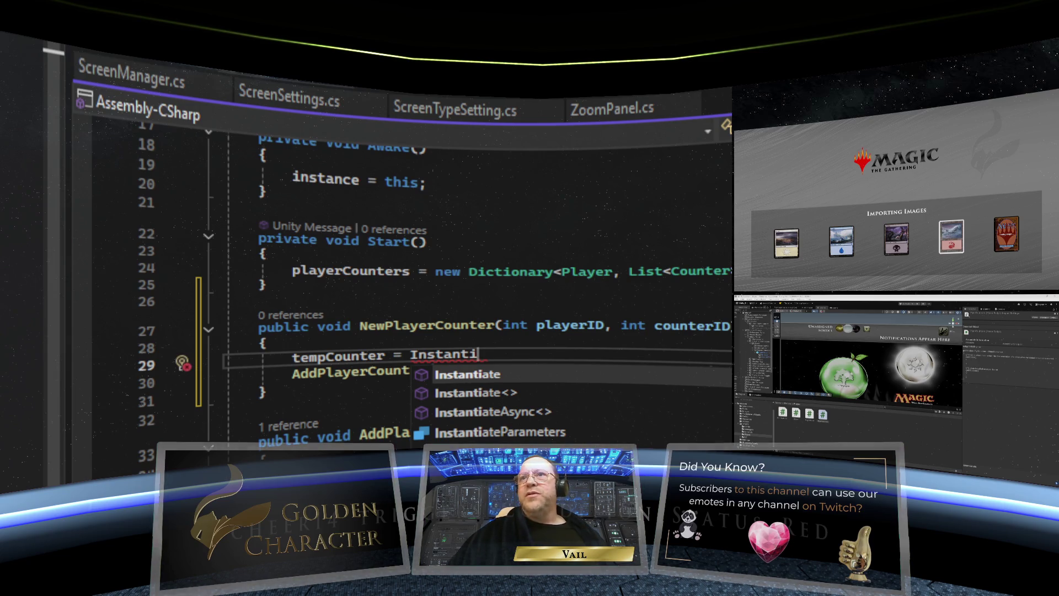
Step: Check the tempCounter usage in CardDisplay's AddCounterToCard, then bring up the CounterMGR script
key("ctrl+Tab")
scroll(441, 287, "down", 10)
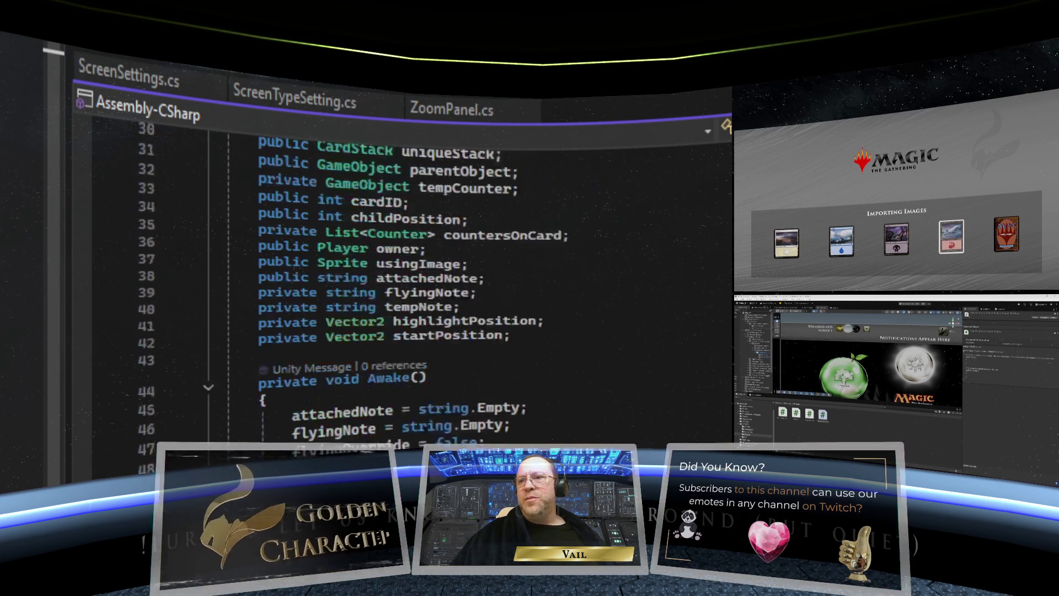
scroll(442, 287, "down", 20)
scroll(442, 287, "down", 10)
scroll(441, 286, "up", 10)
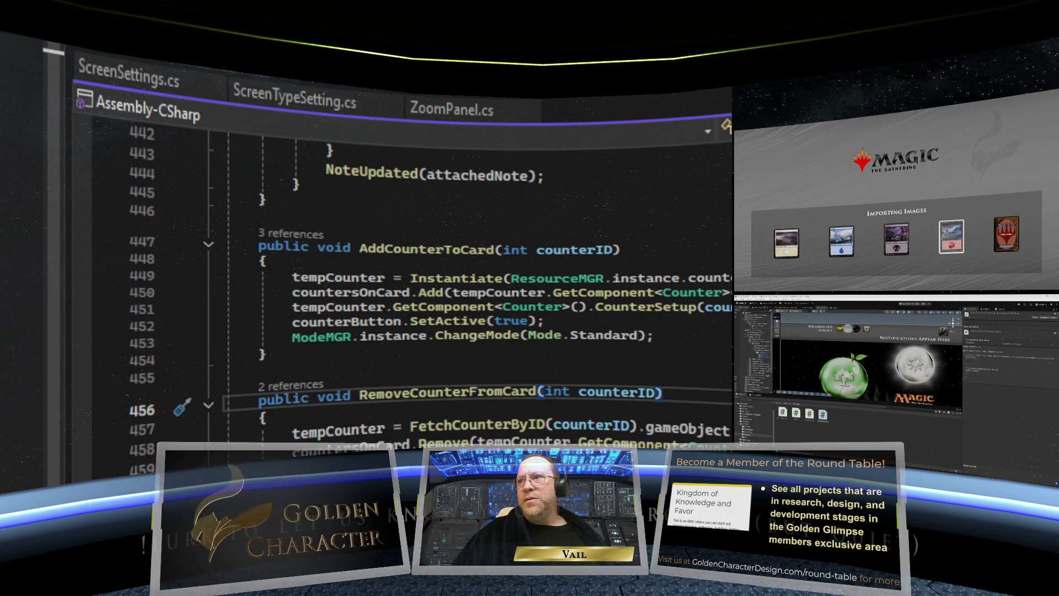
left_click(306, 276)
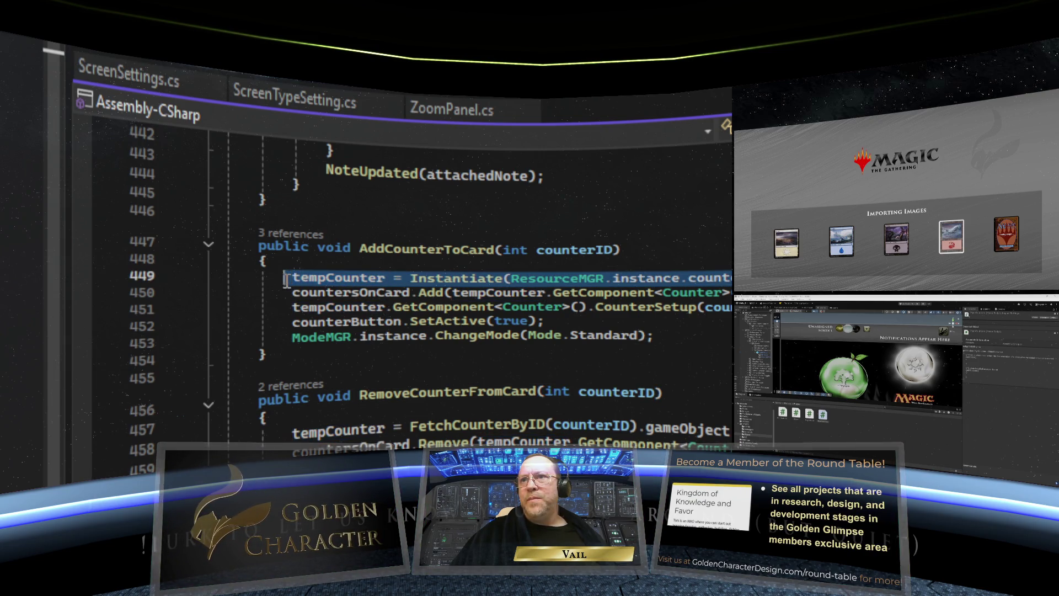
right_click(382, 272)
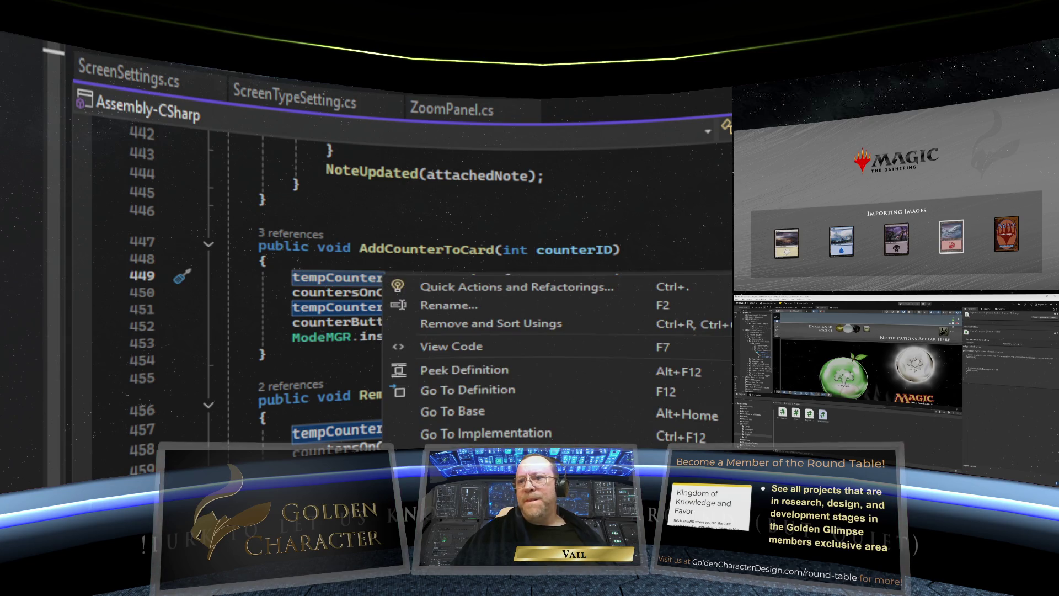
key("Escape")
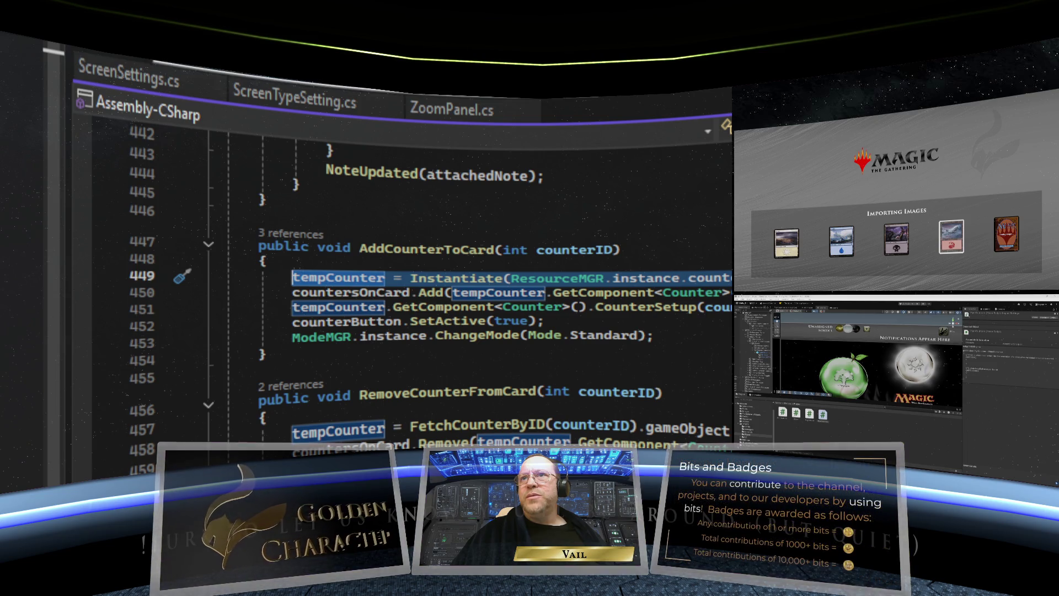
left_click(130, 74)
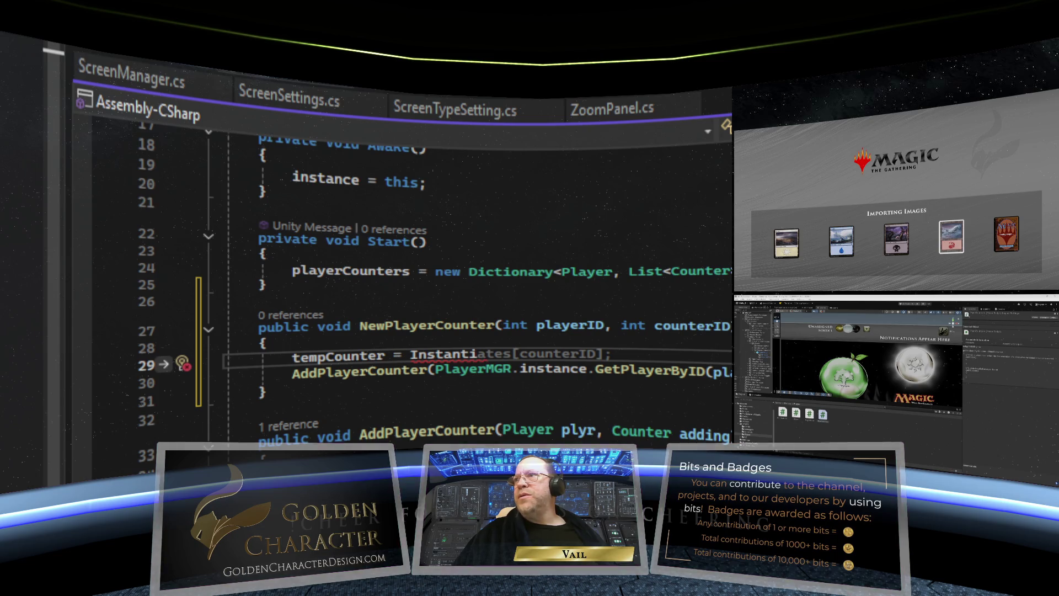
scroll(683, 294, "up", 5)
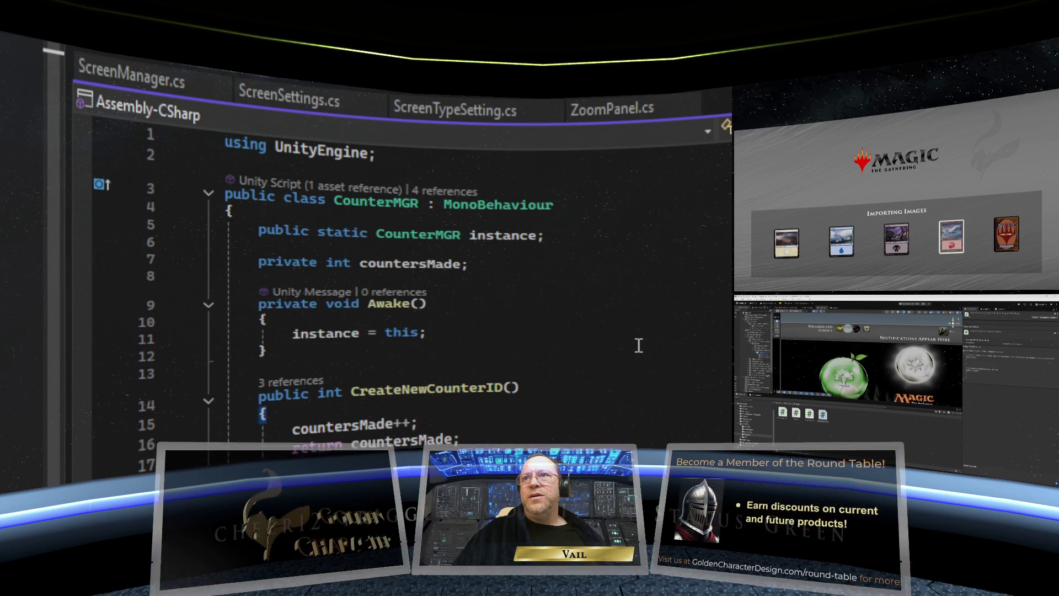
Step: Write the stub 'public Counter CreateNewCounter(int counterID) { }' beneath CreateNewCounterID
scroll(639, 345, "down", 3)
scroll(639, 345, "up", 1)
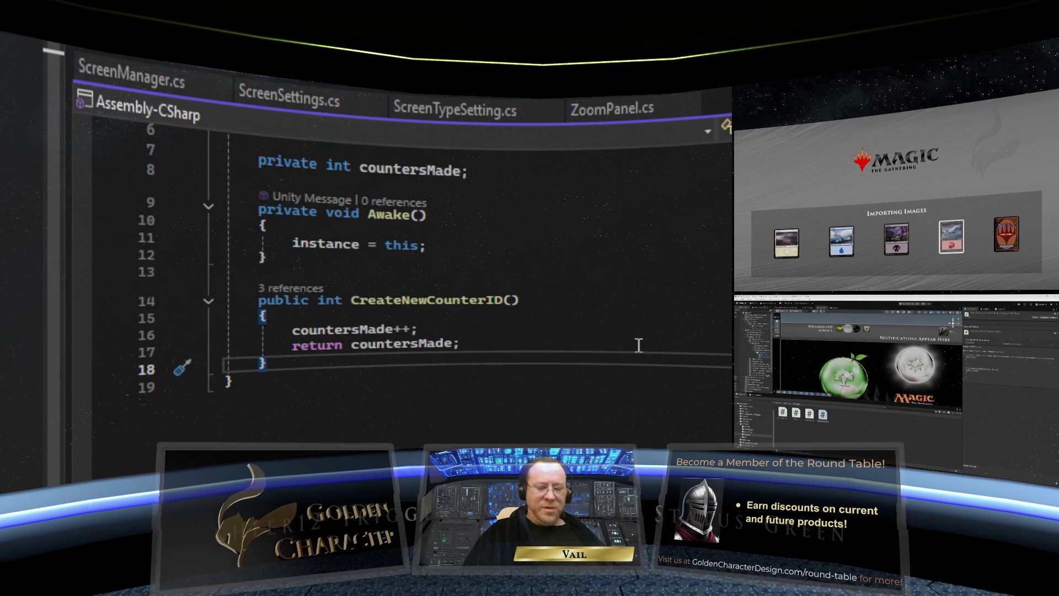
key("Return")
key("Return")
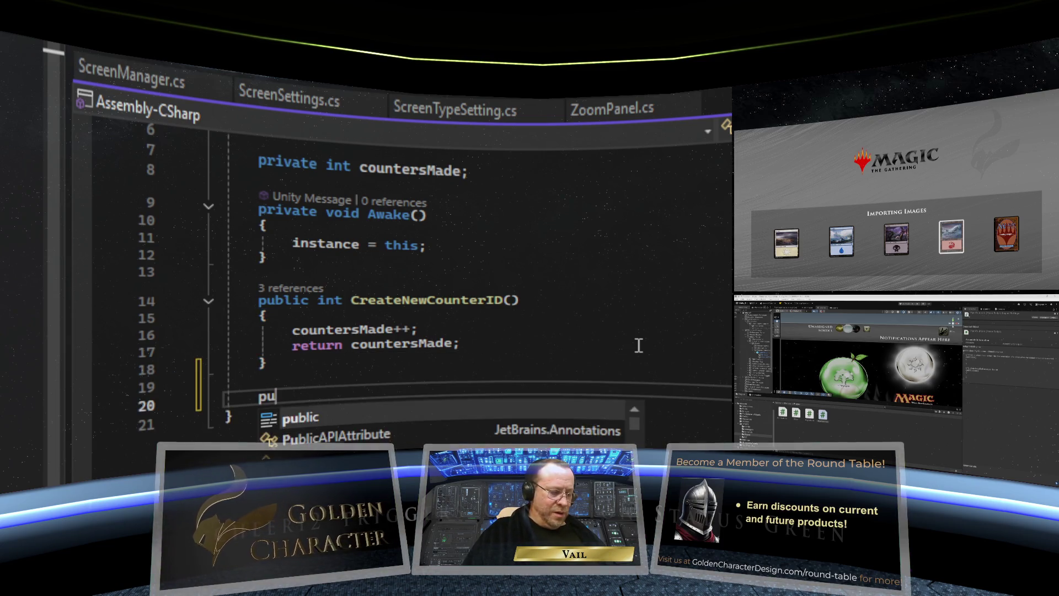
type("blic")
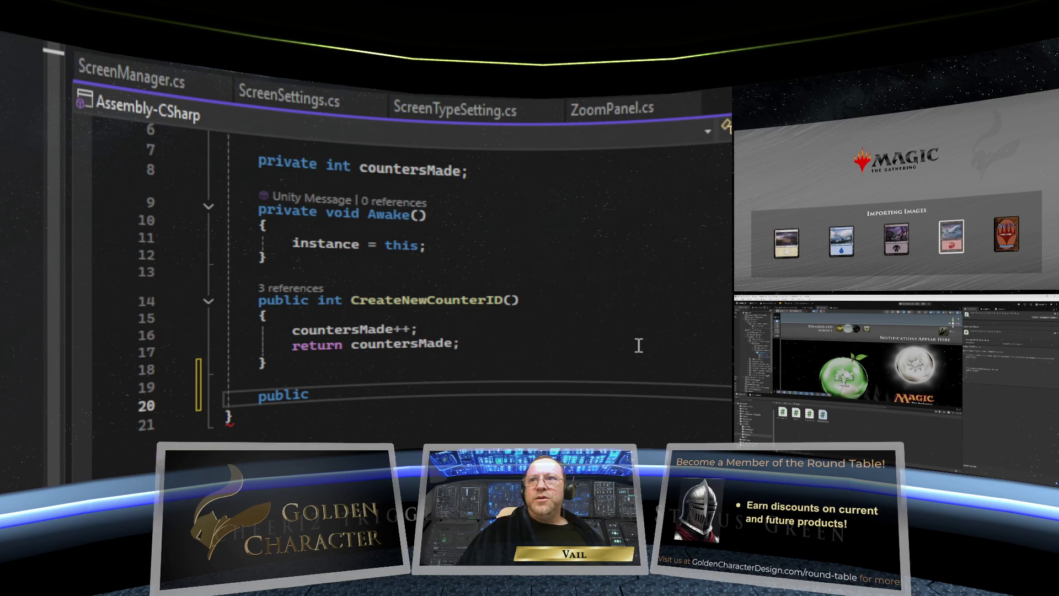
scroll(545, 339, "down", 1)
type(" Counter")
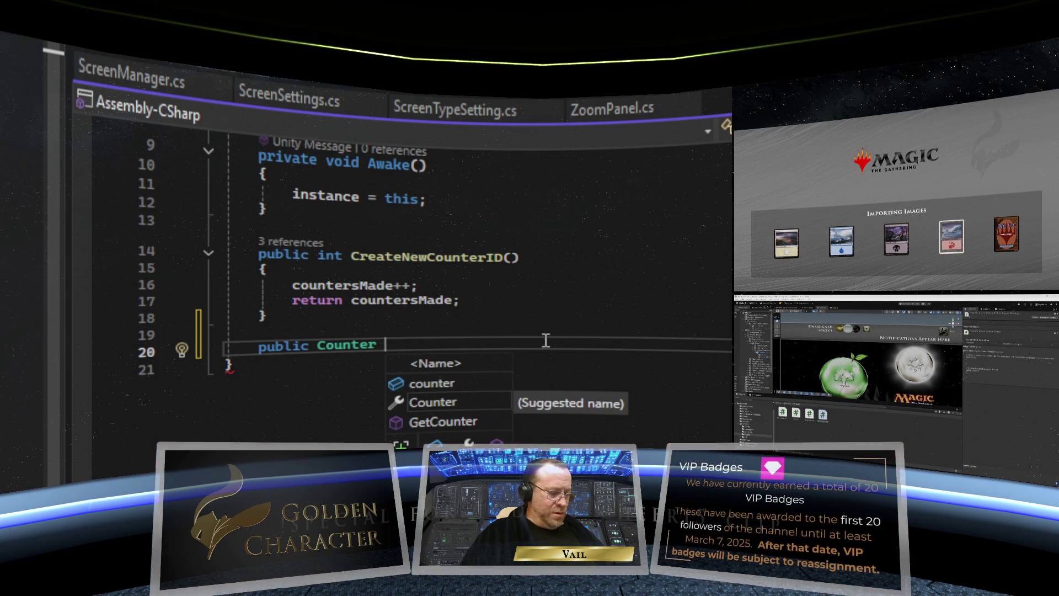
type(" Create")
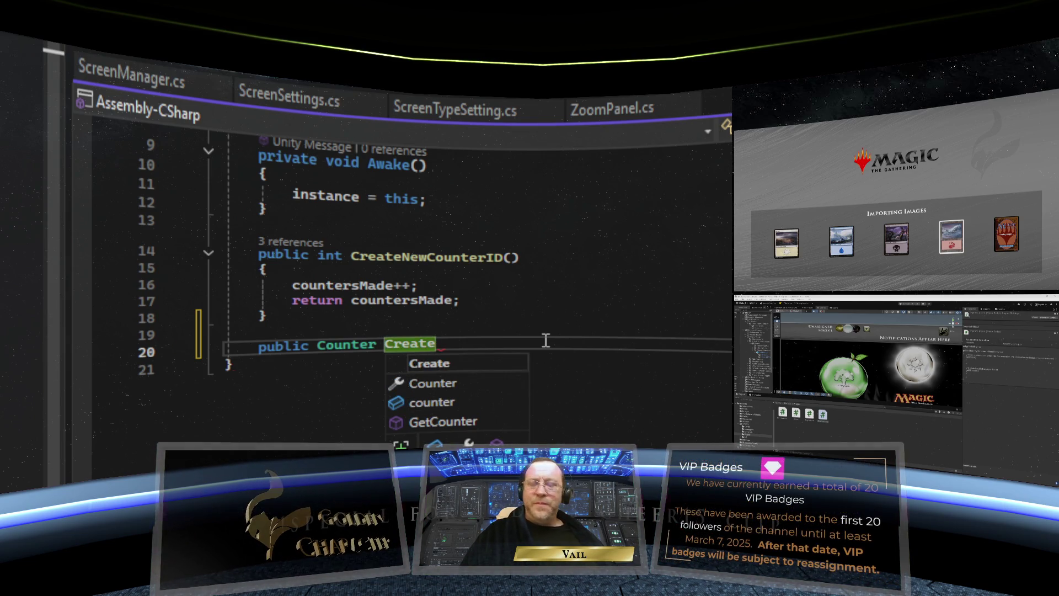
type("NewCoun")
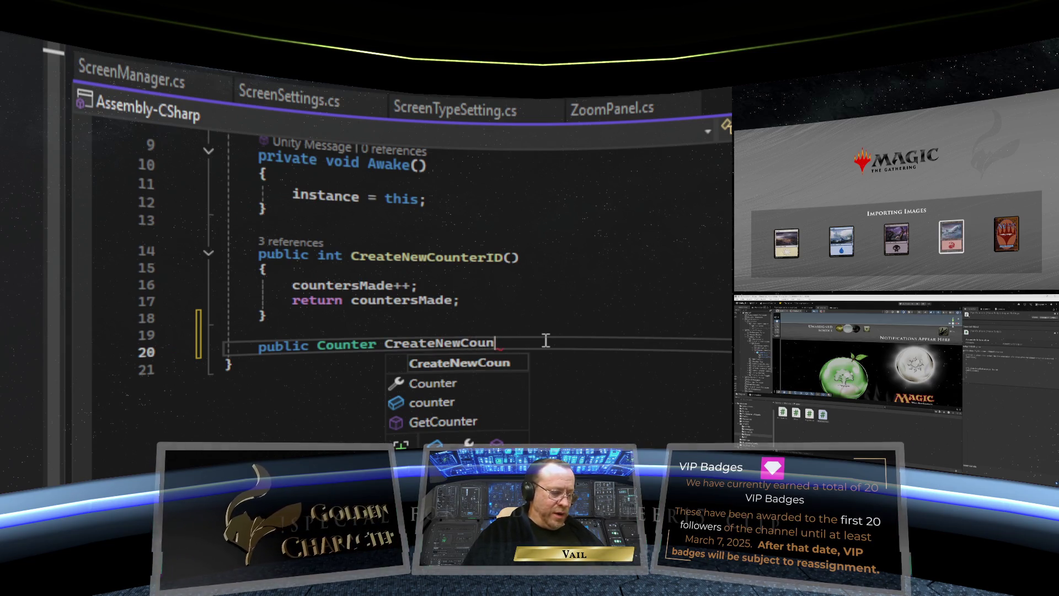
type("ter")
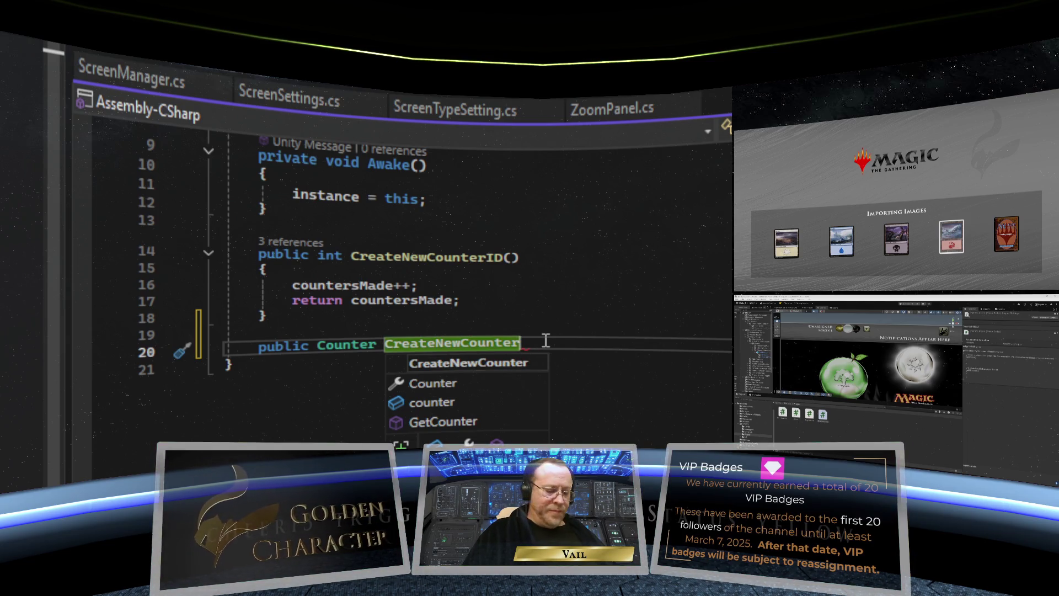
type("(")
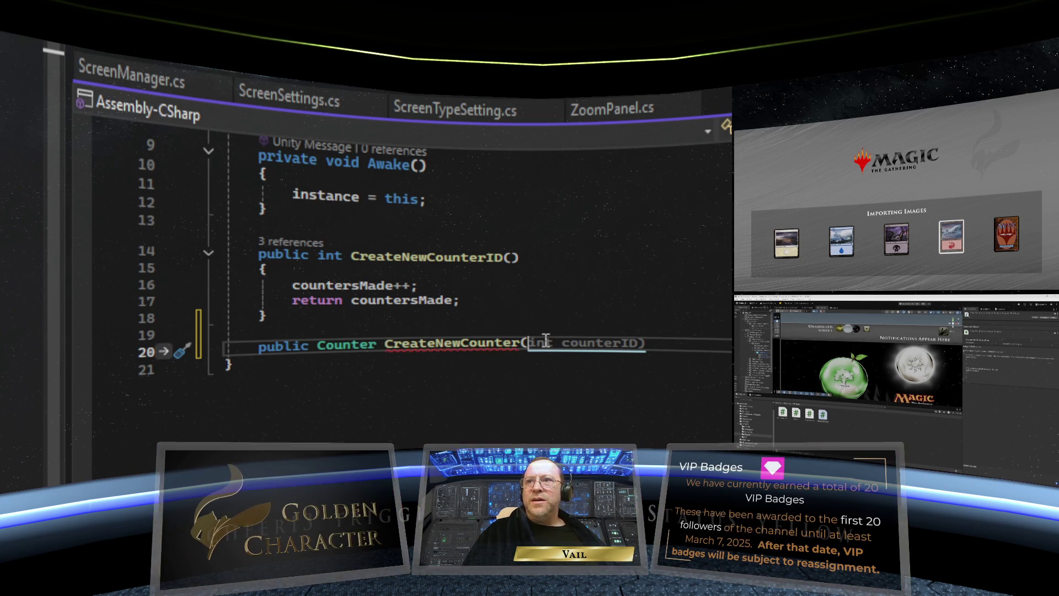
key("Tab")
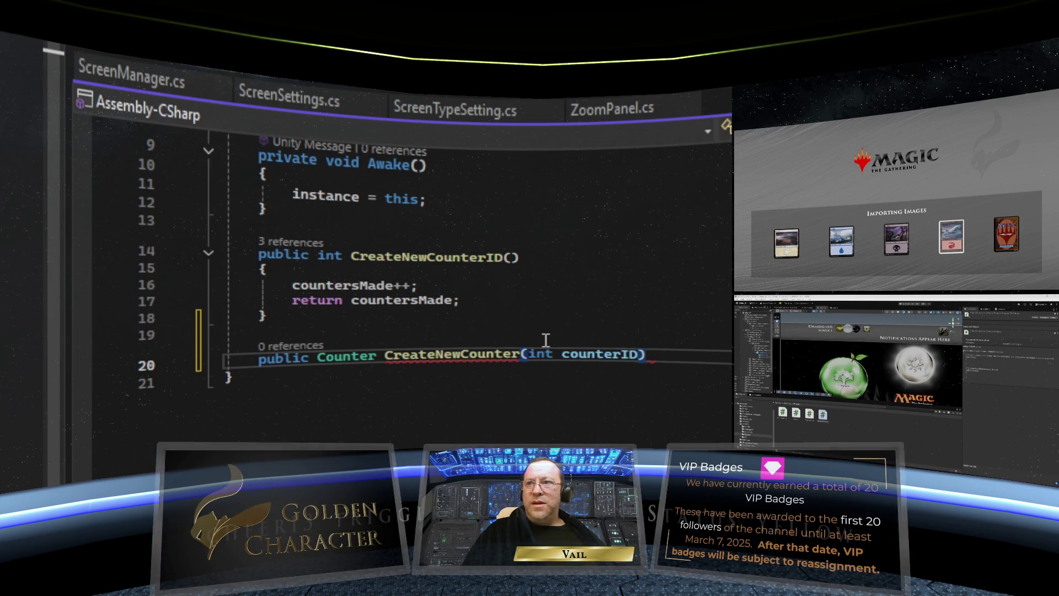
type("{")
key("Return")
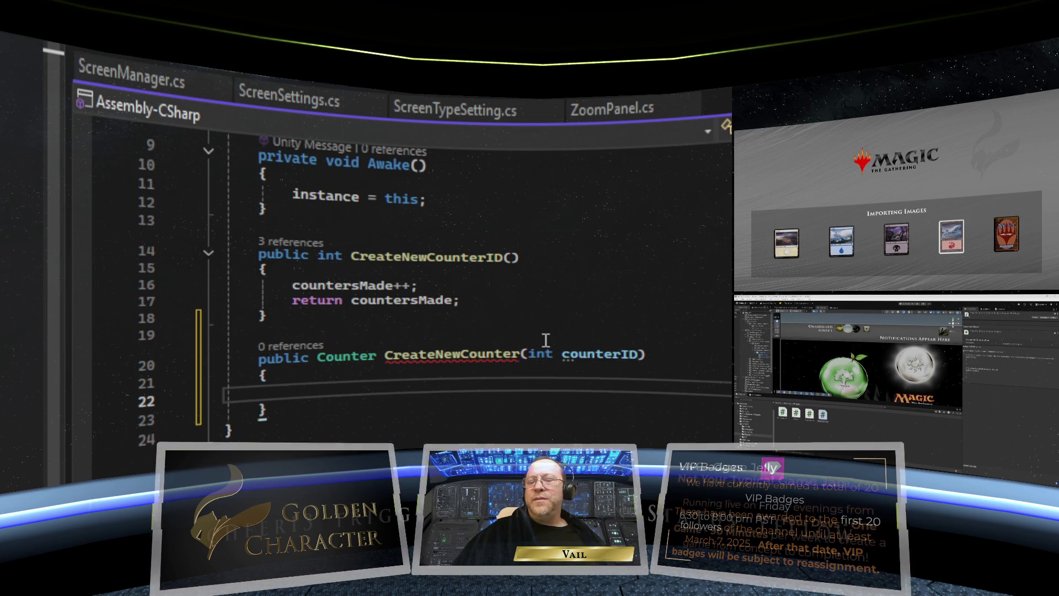
scroll(471, 312, "up", 3)
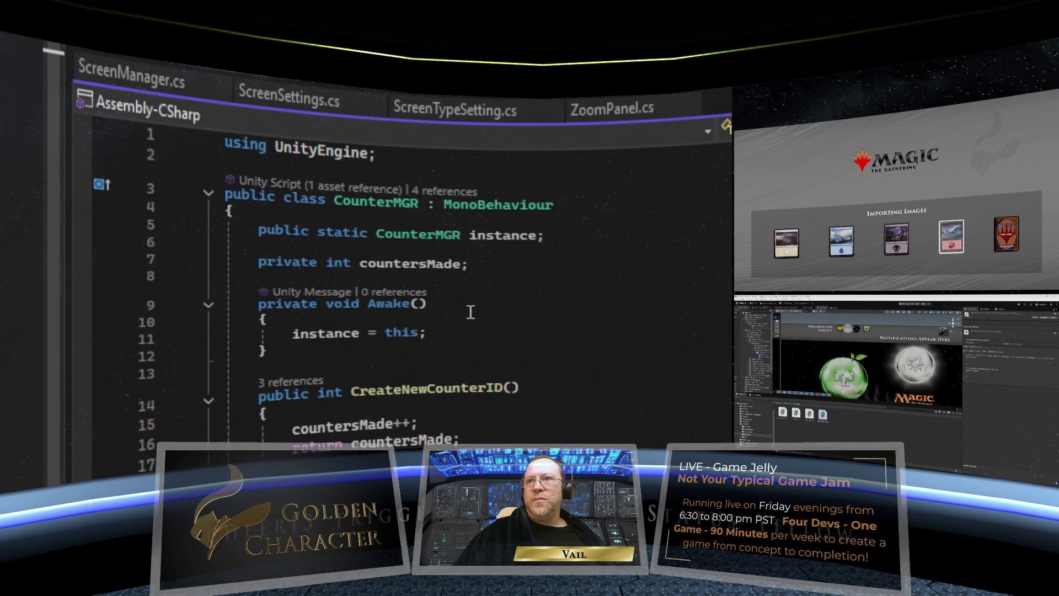
scroll(470, 312, "down", 3)
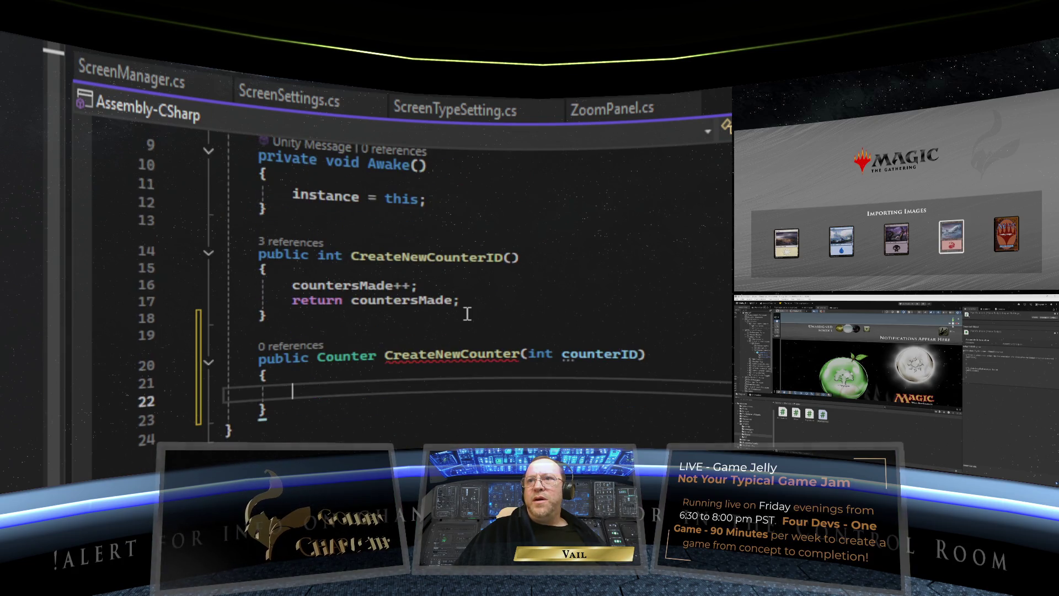
scroll(468, 312, "up", 3)
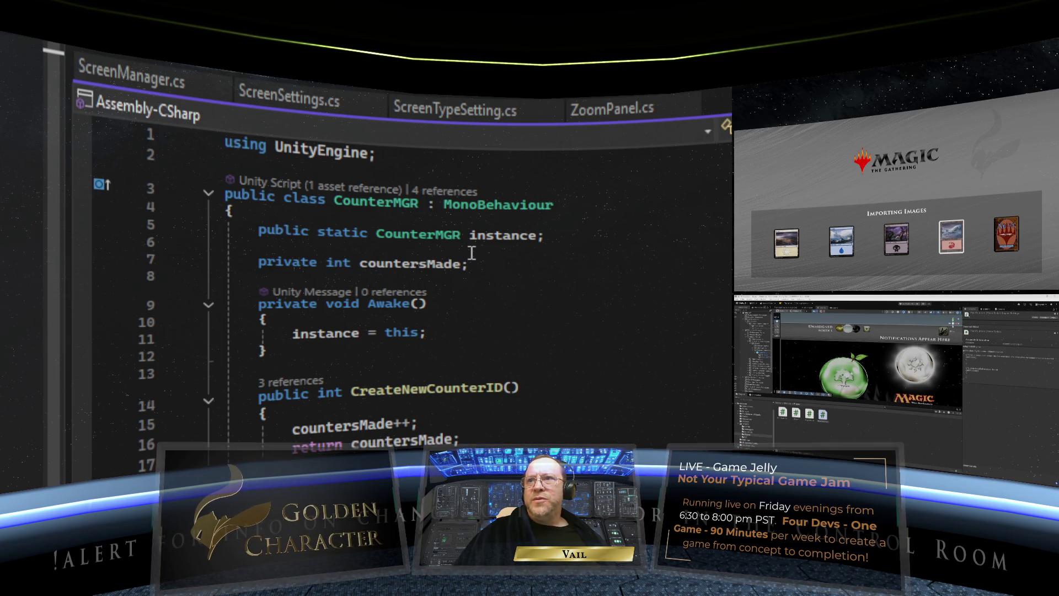
Step: Declare 'private Counter tempCounter;' in CounterMGR just above countersMade
left_click(610, 255)
key("Return")
type("pri")
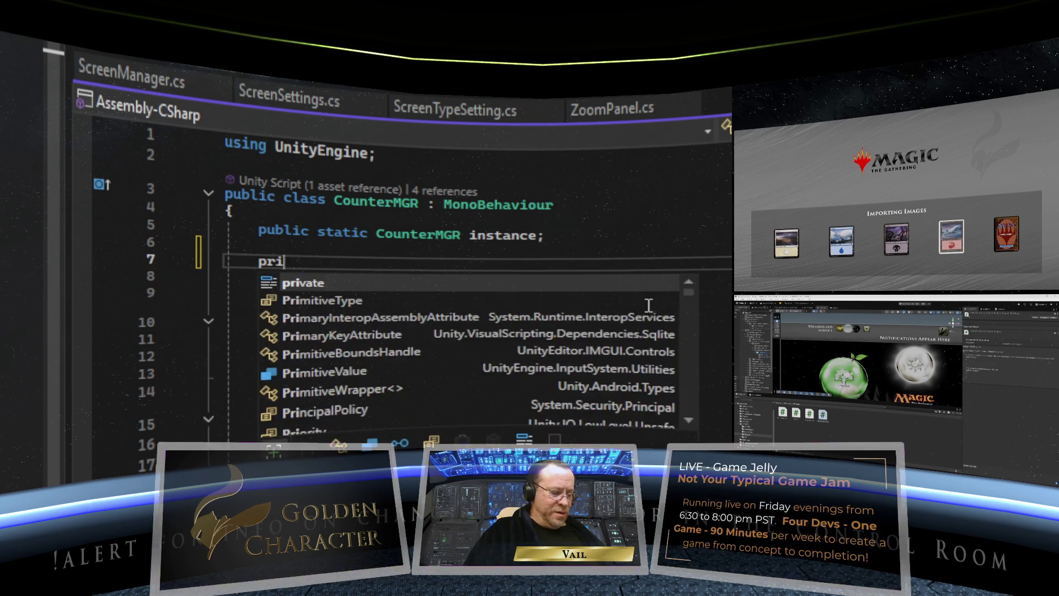
type("vate Counte")
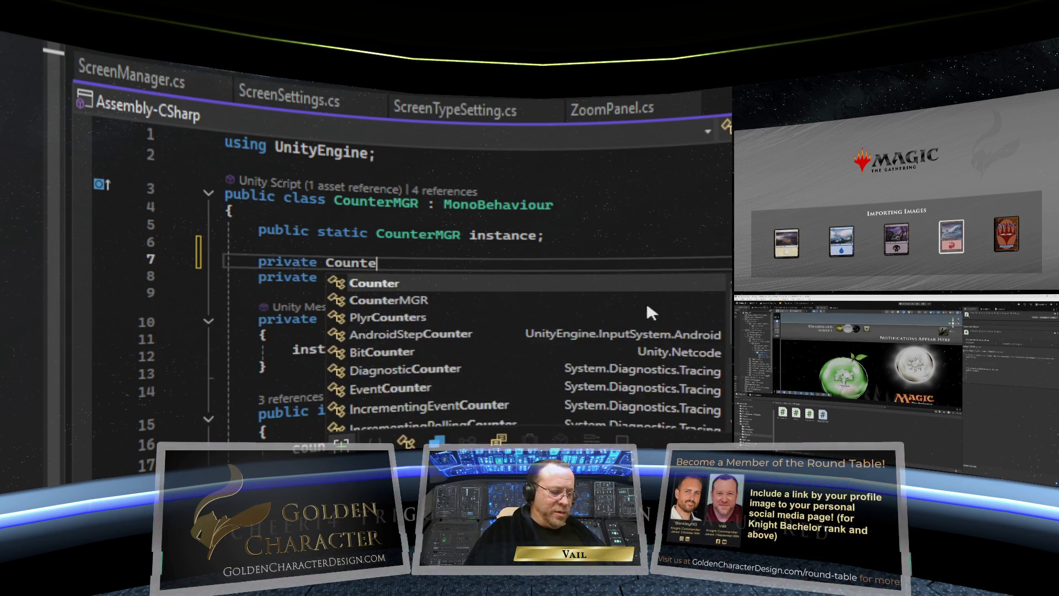
type("r tempCounter")
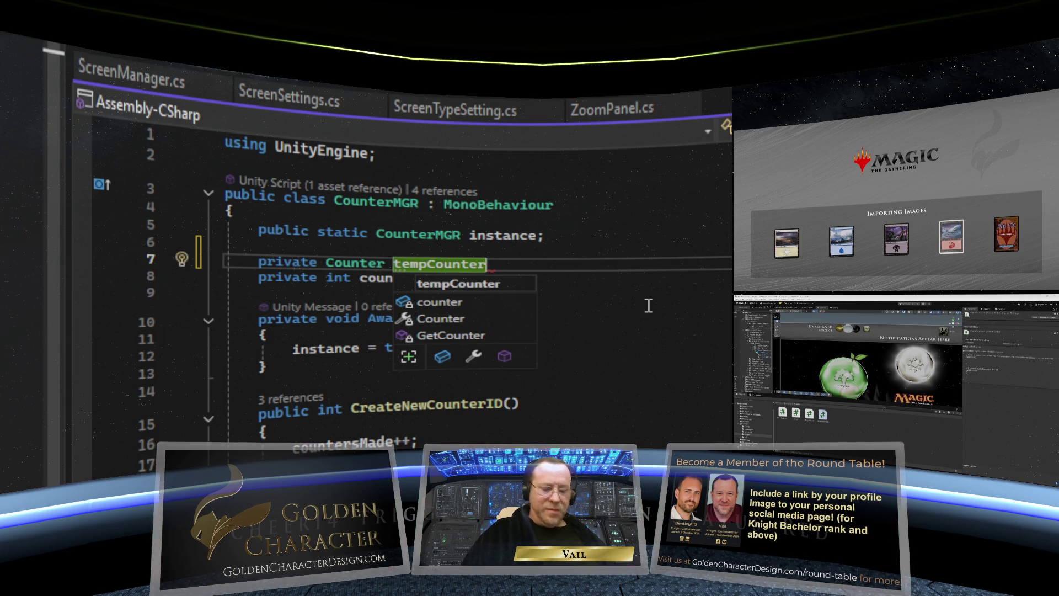
type(";")
left_click(645, 362)
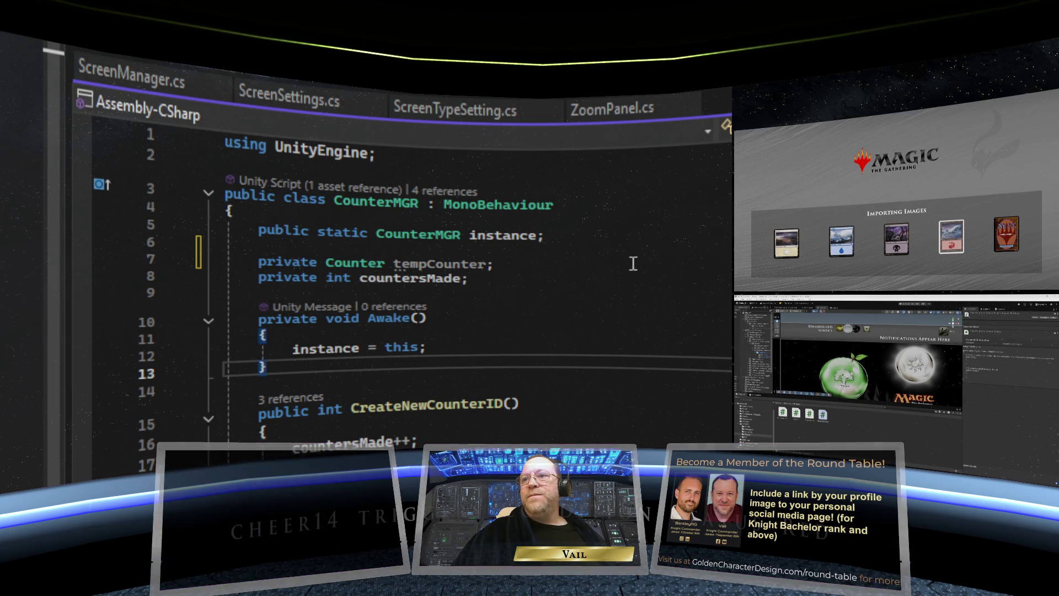
scroll(537, 267, "down", 3)
scroll(521, 235, "up", 1)
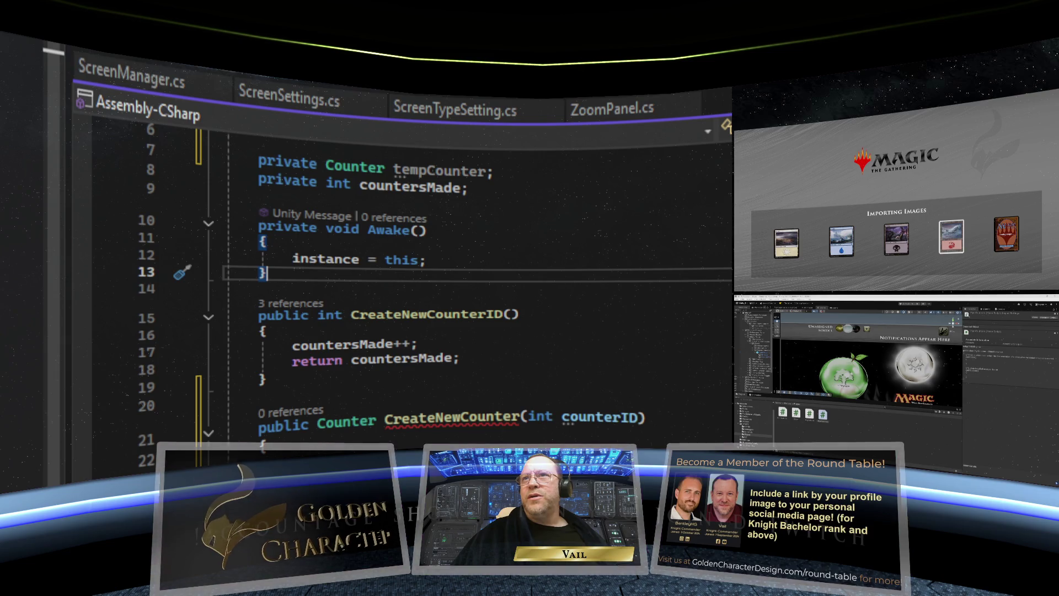
Step: Return to the AddCounterToCard code that uses tempCounter, placing the cursor at line 450
key("F3")
scroll(368, 311, "down", 3)
scroll(368, 312, "up", 5)
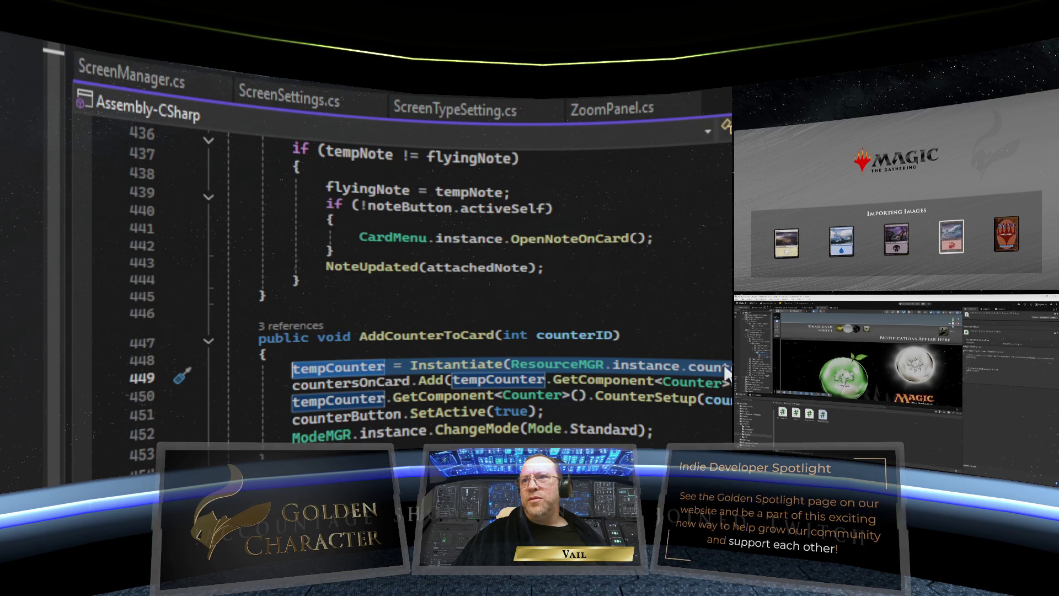
left_click(398, 367)
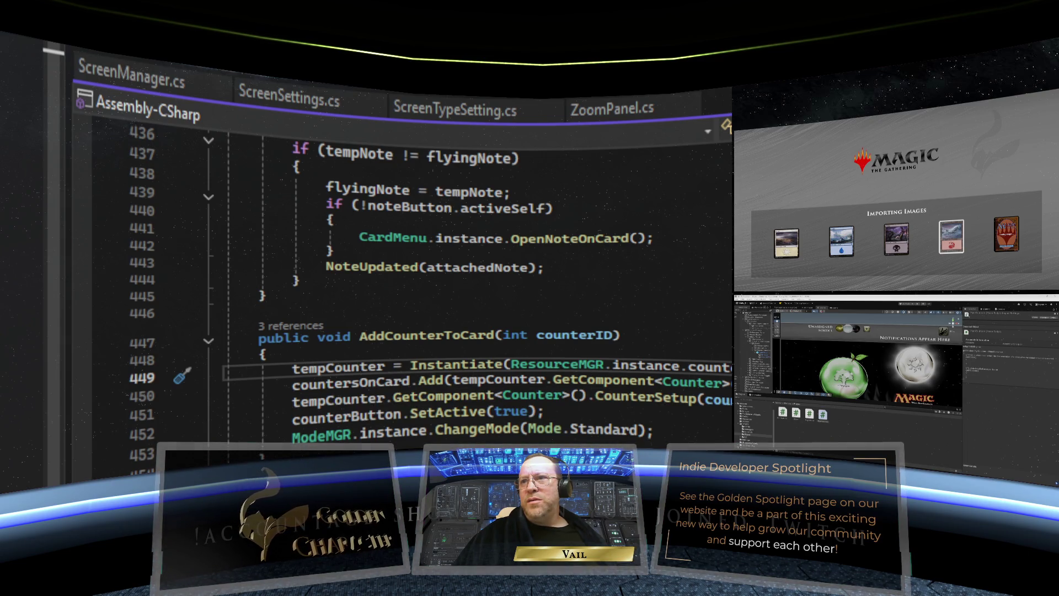
left_click(387, 397)
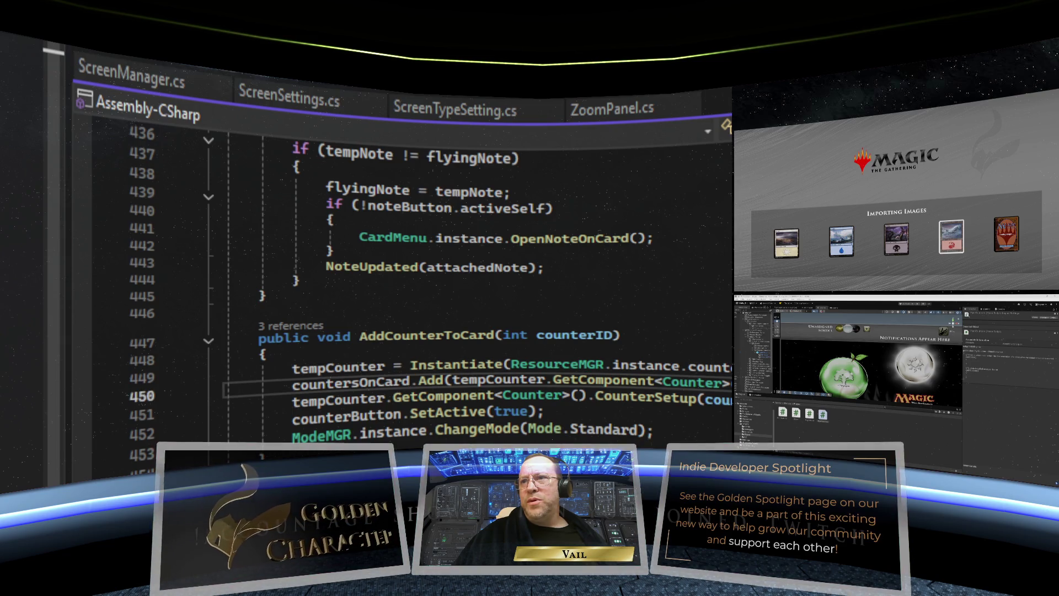
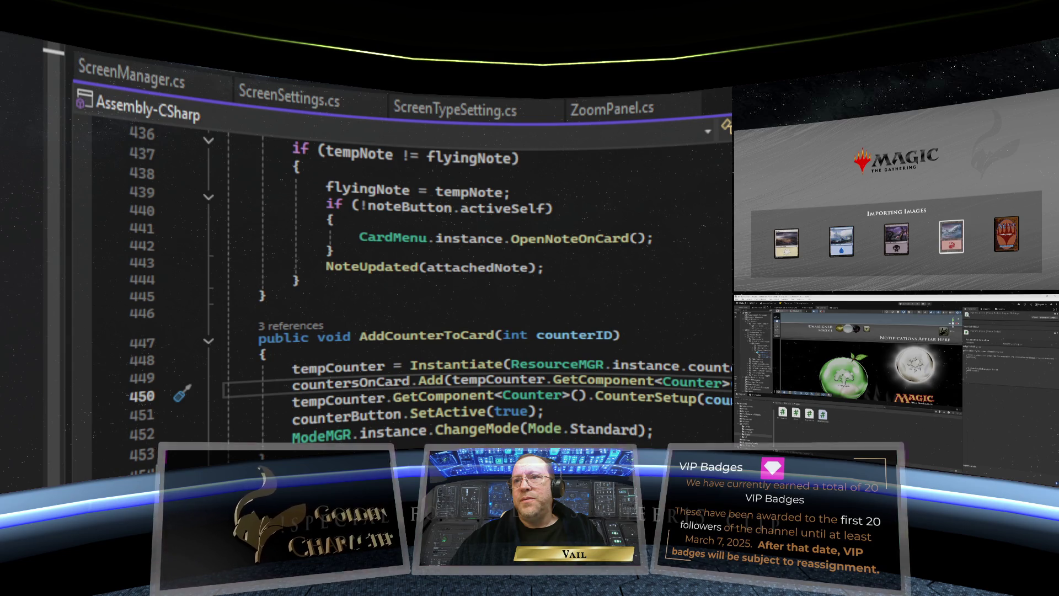
Step: Copy the three counter-creation lines (449–451) from AddCounterToCard and bring up the PlayerInfo file
mouse_move(516, 385)
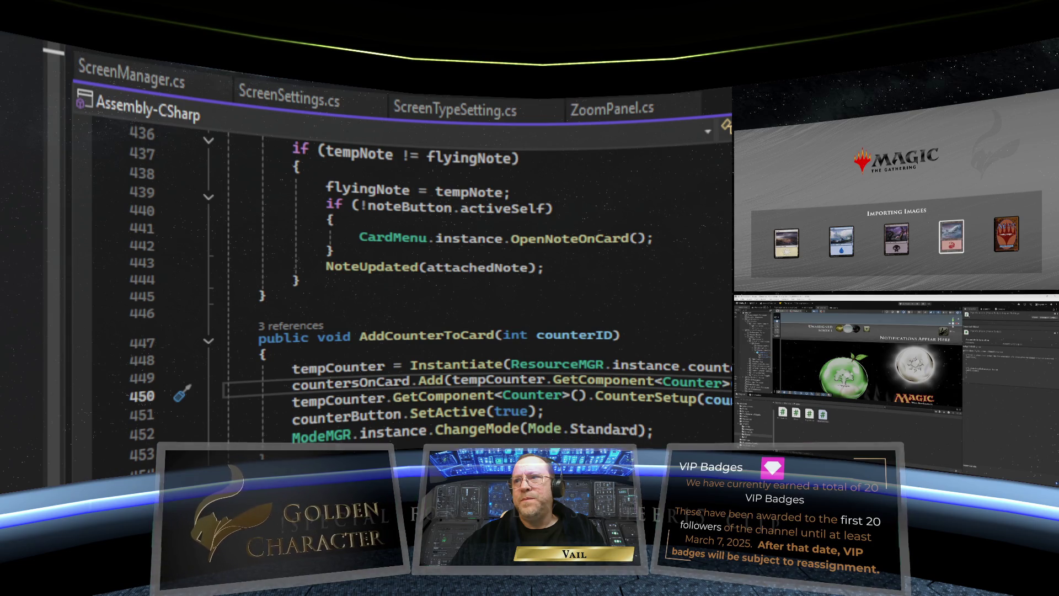
left_click_drag(168, 415, 168, 383)
right_click(413, 372)
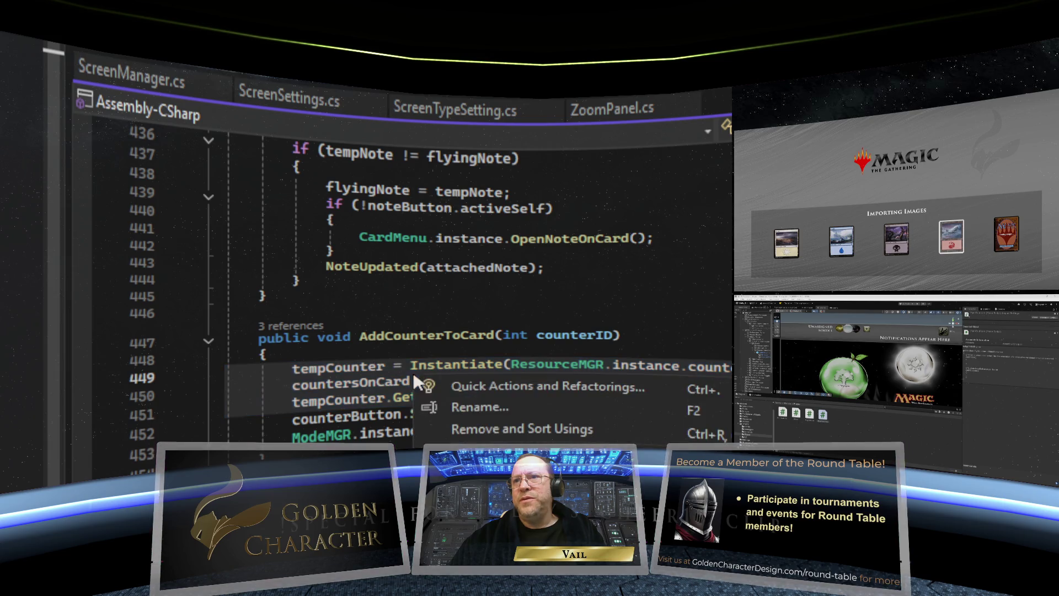
key("Escape")
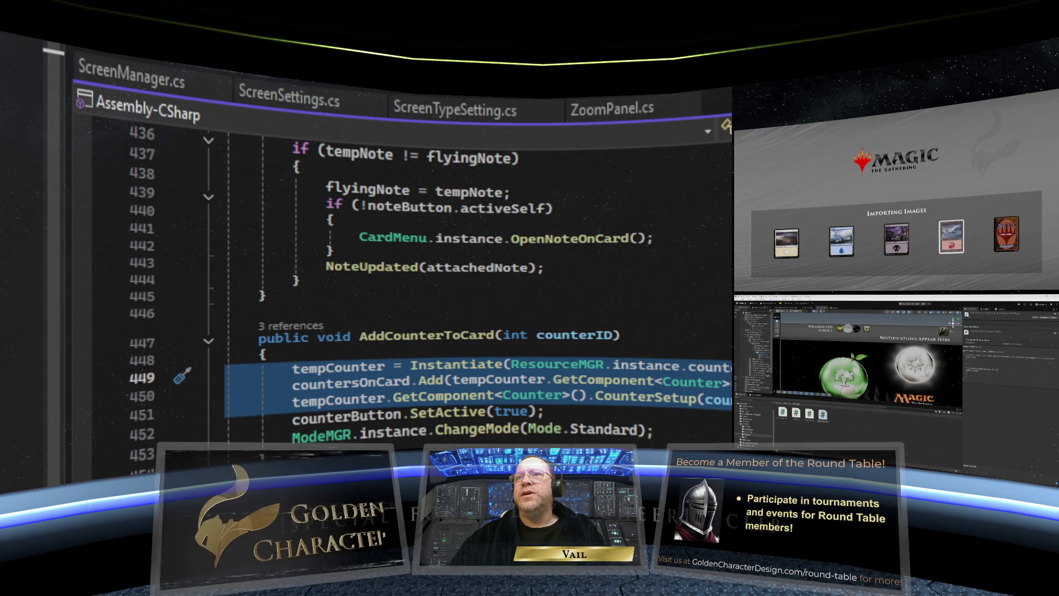
left_click(241, 91)
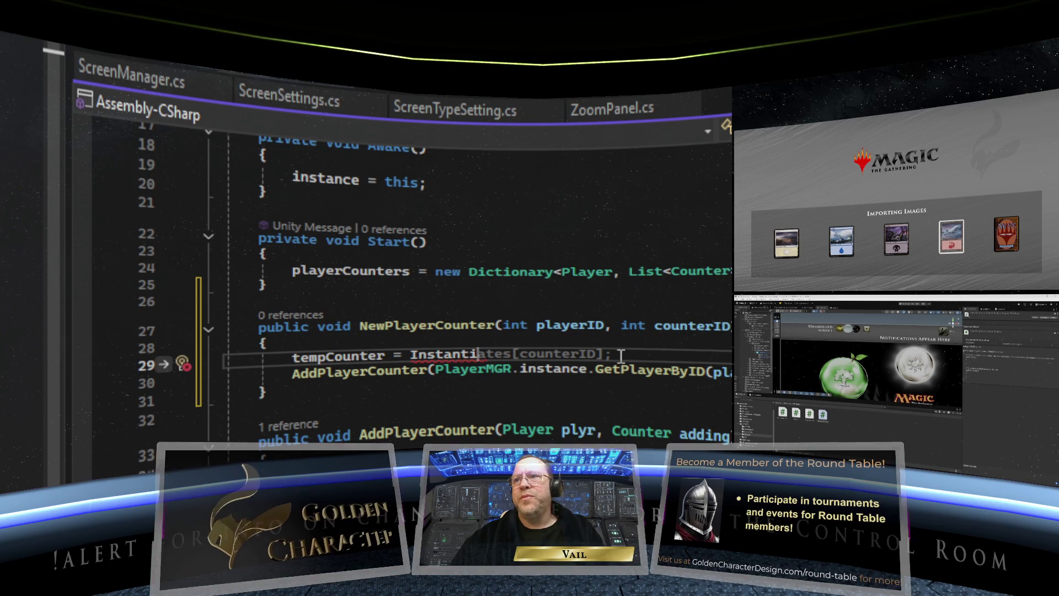
Step: Paste the counter-creation lines into NewPlayerCounter and drop the unfinished tempCounter = Instantiate line
key("Escape")
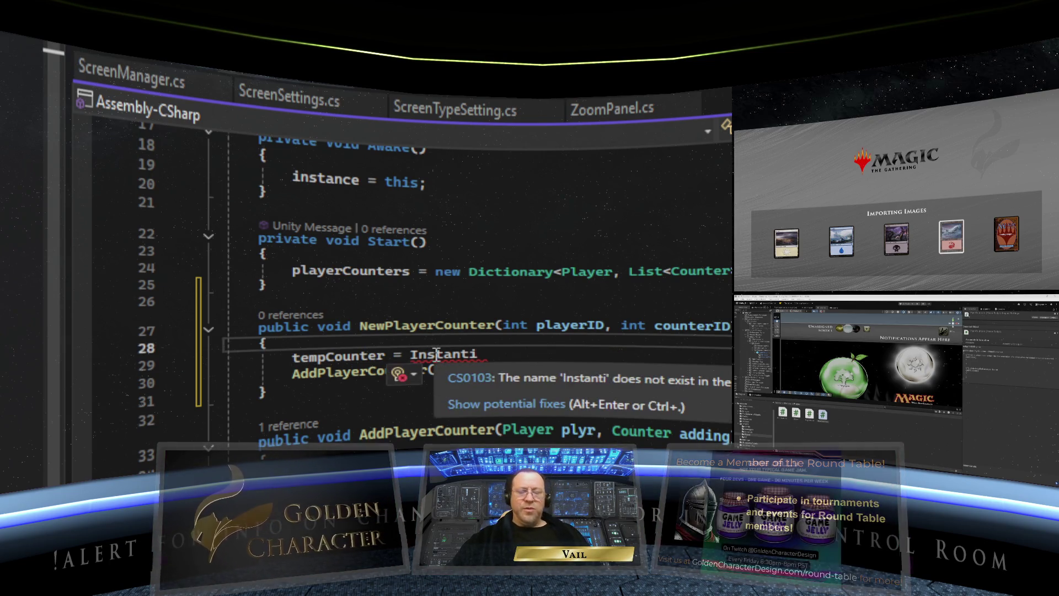
key("Home")
key("Return")
key("Return")
left_click(334, 360)
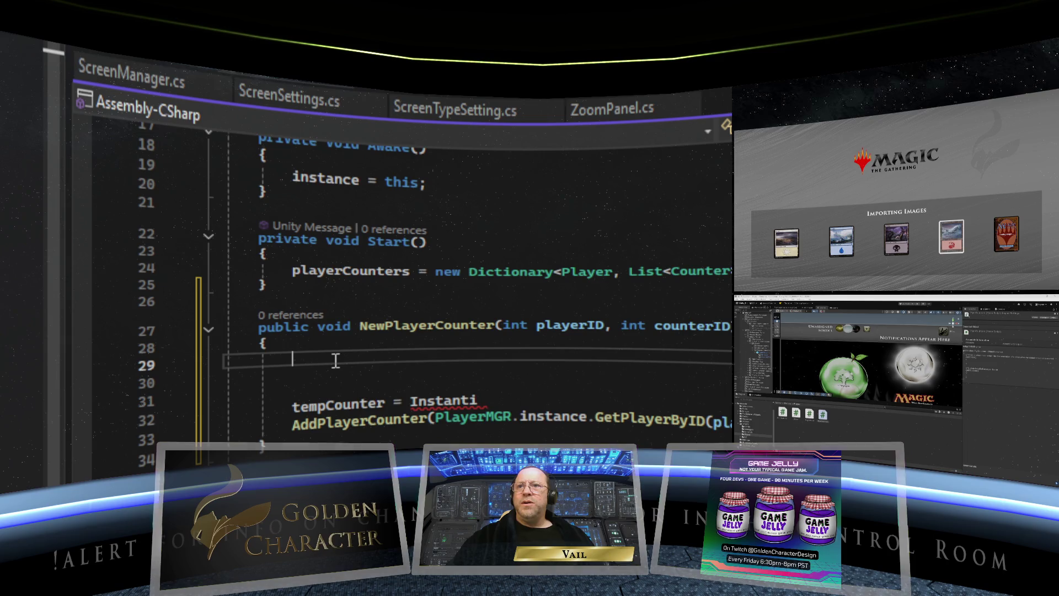
right_click(334, 360)
key("ctrl+v")
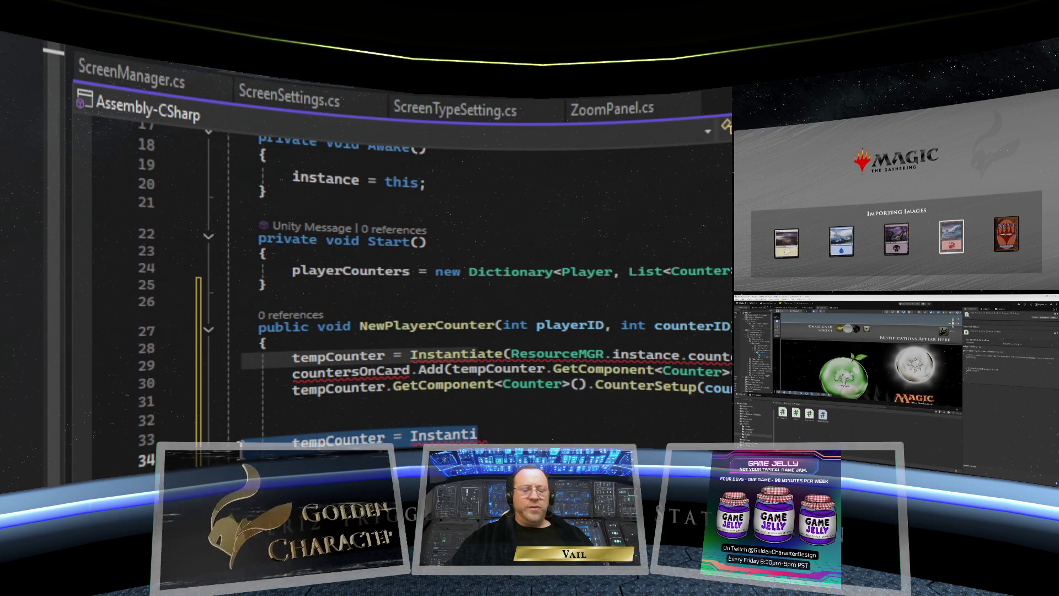
key("ctrl+z")
key("BackSpace")
key("BackSpace")
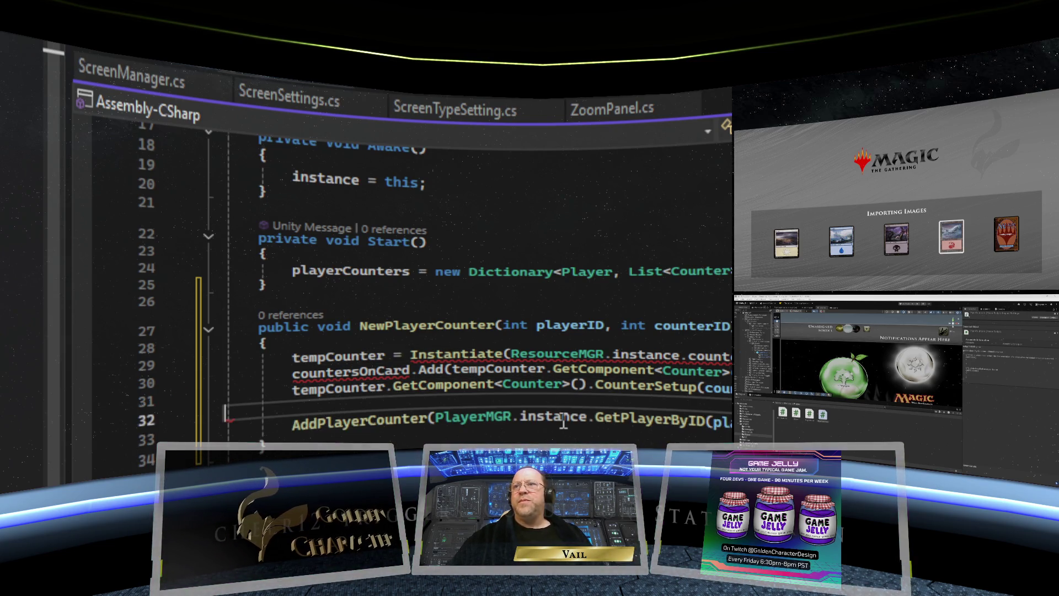
Step: Delete the CreateNewCounter method from the other file, then return to NewPlayerCounter
key("ctrl+Tab")
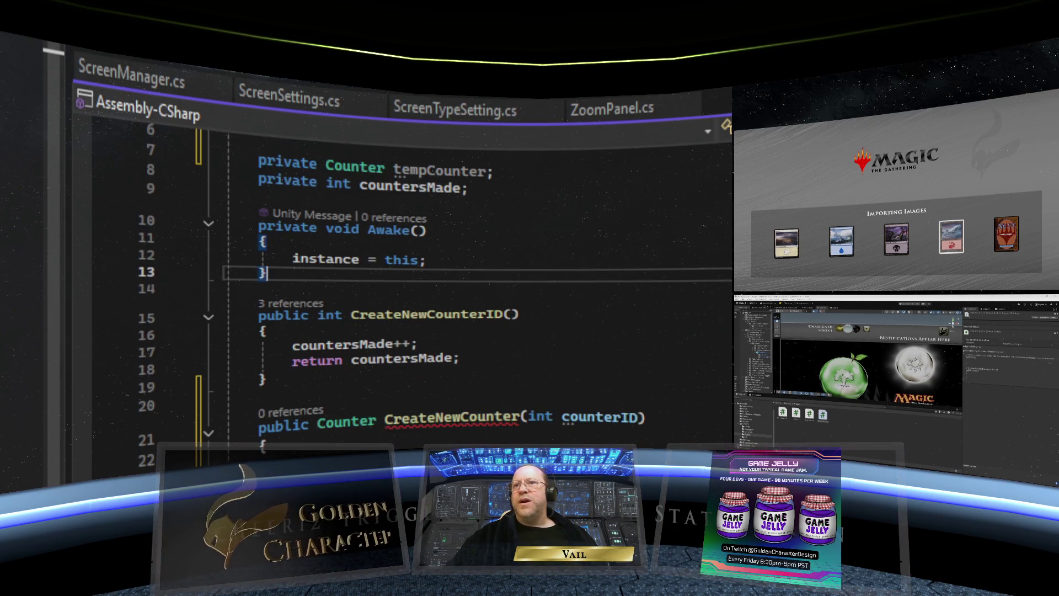
left_click(266, 380)
key("shift+Down")
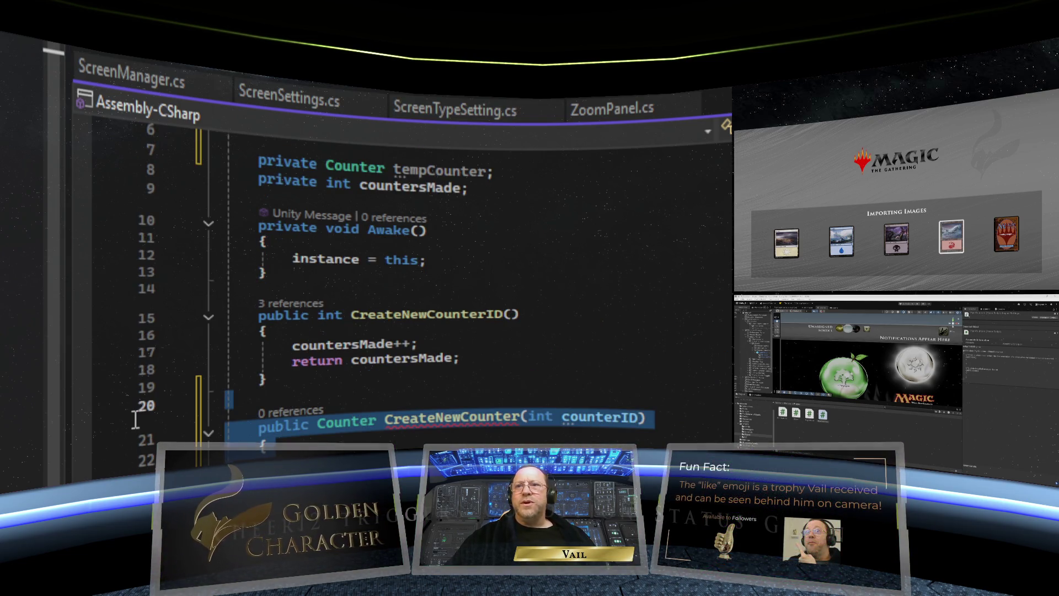
key("Delete")
key("BackSpace")
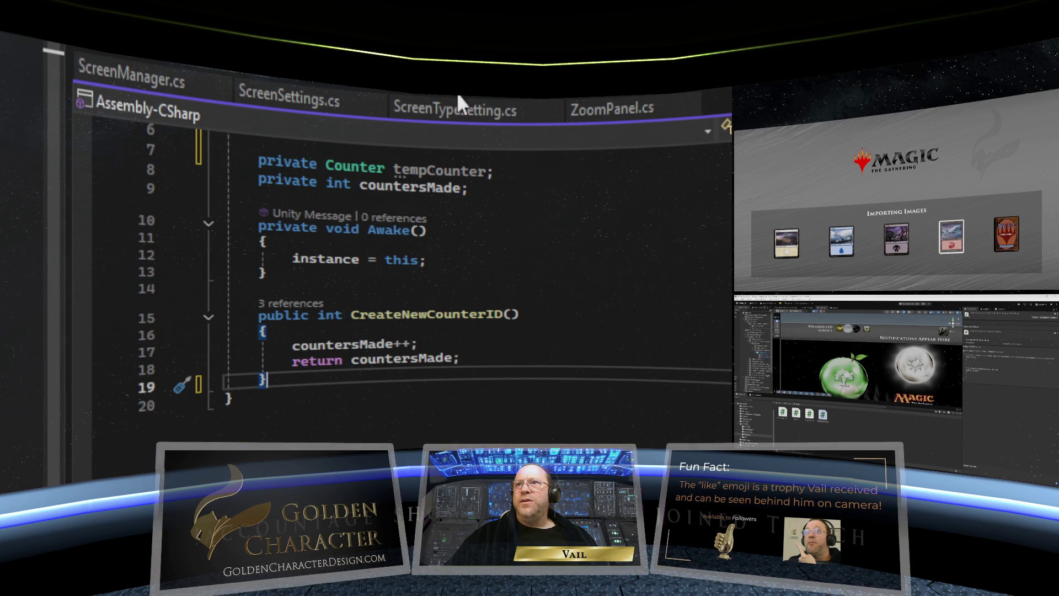
left_click(284, 85)
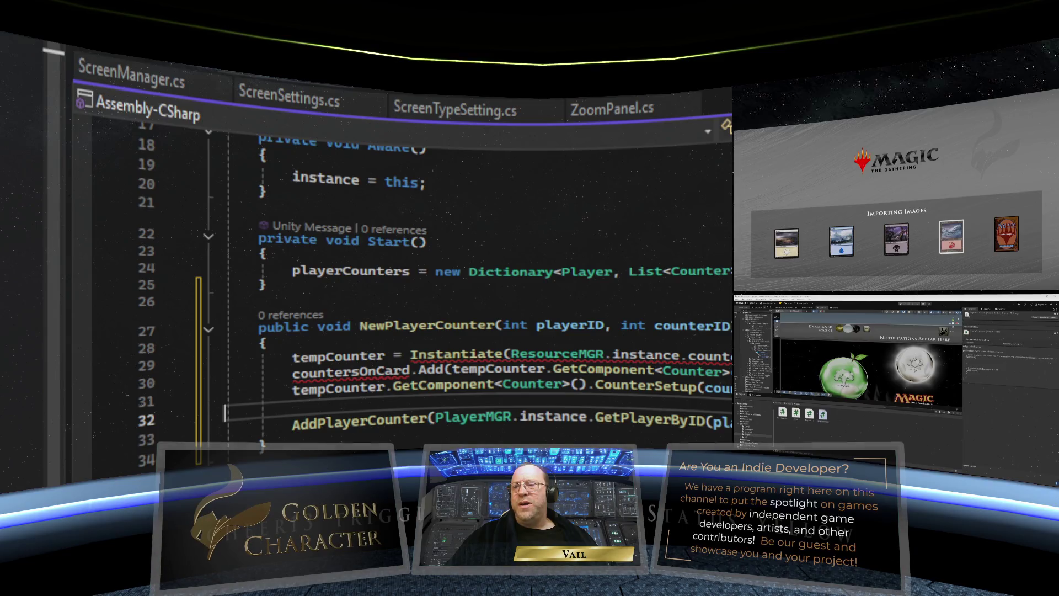
Step: Change the tempCounter field's type from Counter to GameObject
scroll(441, 276, "up", 6)
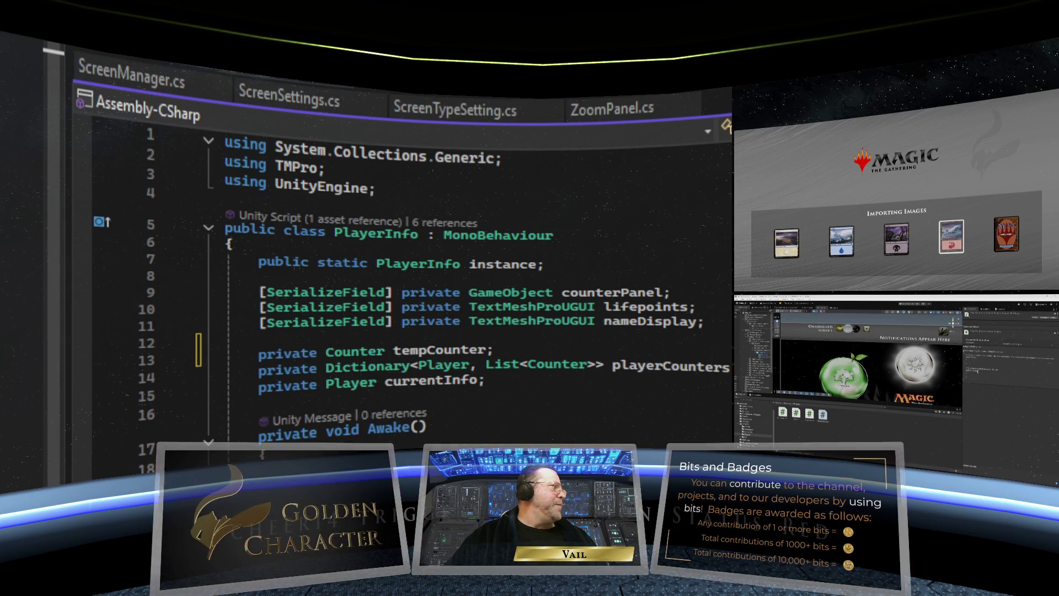
scroll(419, 287, "down", 4)
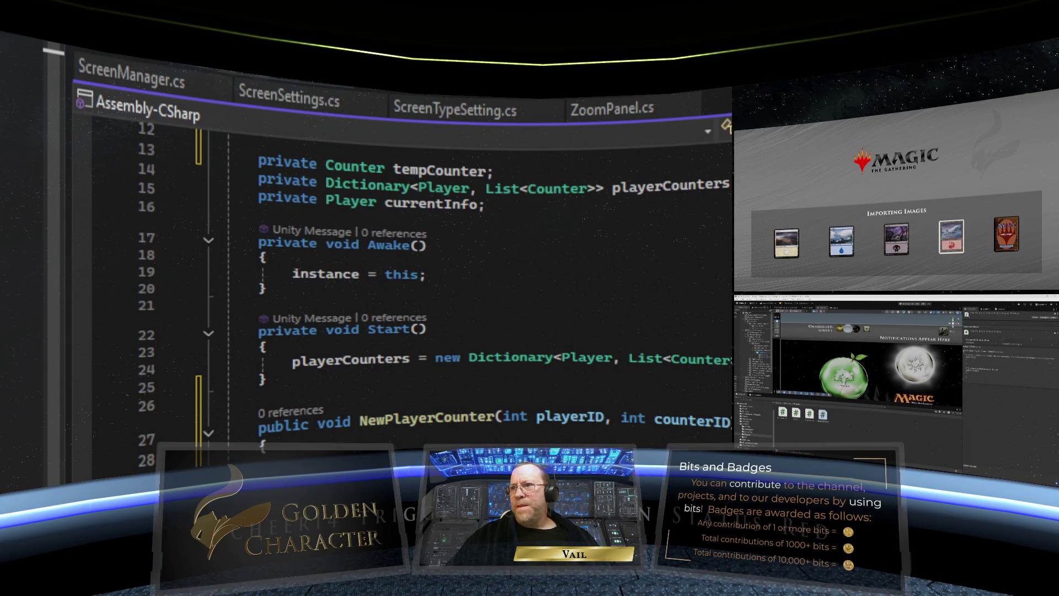
scroll(419, 287, "up", 4)
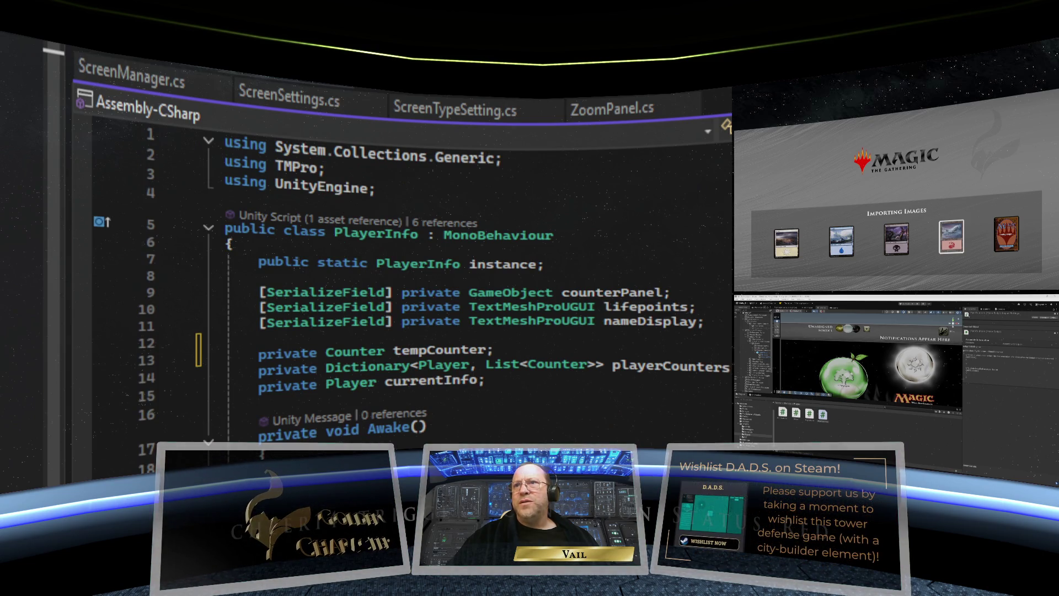
scroll(419, 286, "down", 1)
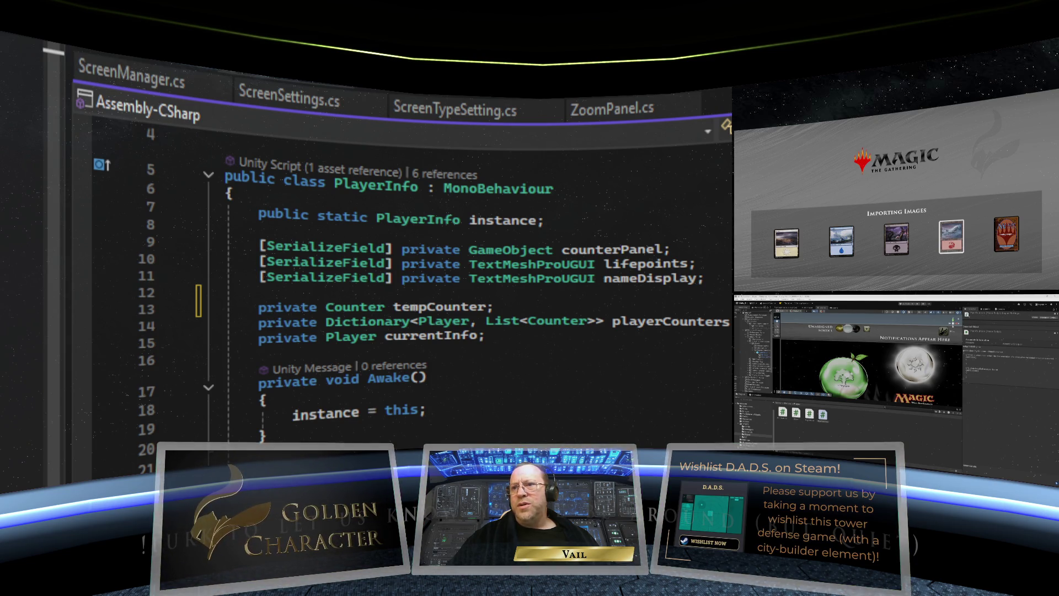
scroll(398, 375, "up", 1)
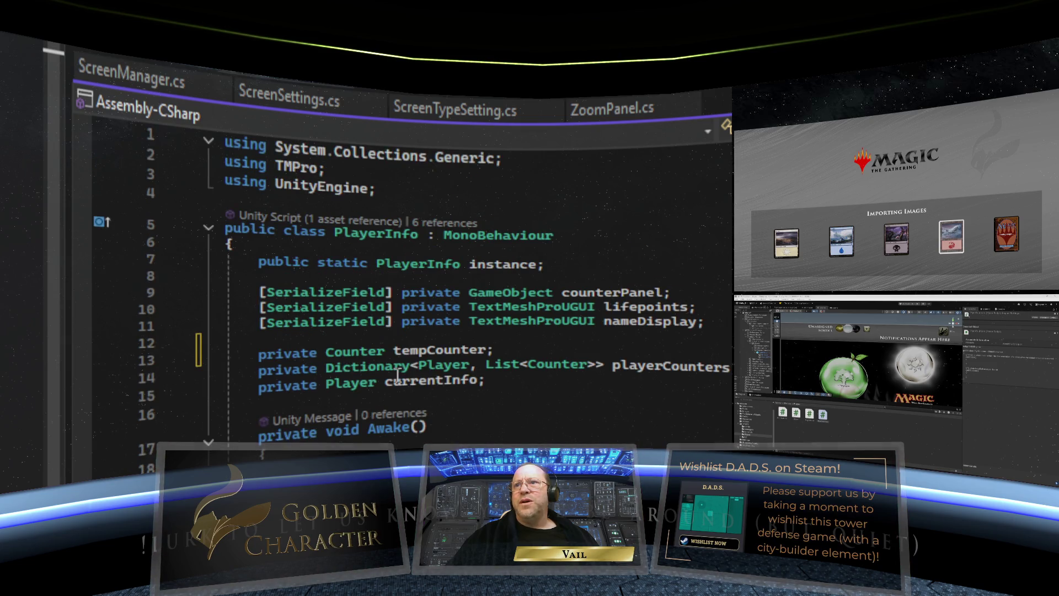
double_click(380, 351)
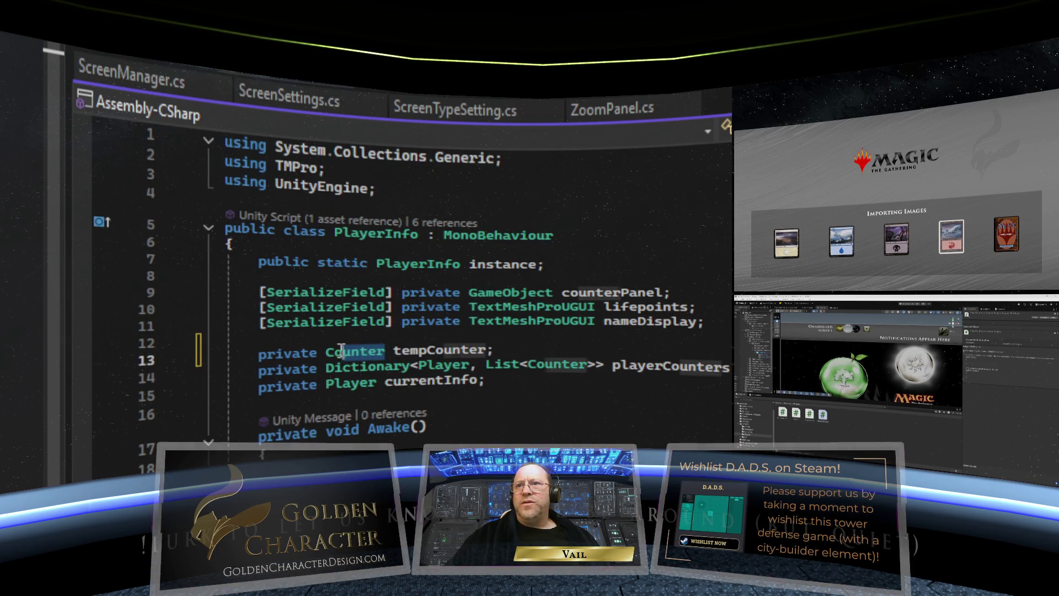
key("BackSpace")
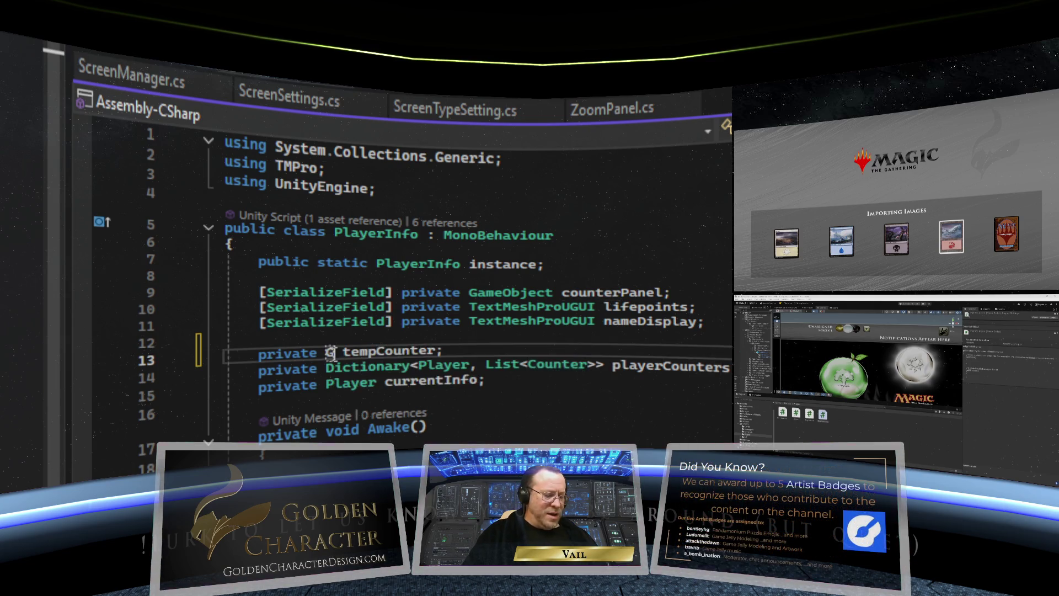
type("GameObject")
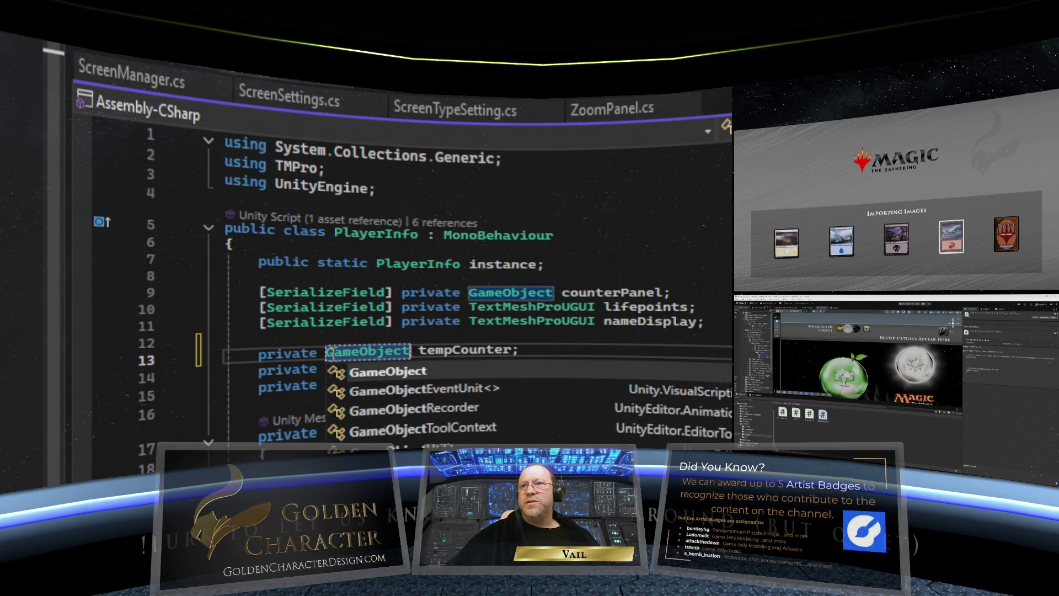
Step: Move the tempCounter declaration to just below the playerCounters declaration
left_click_drag(516, 351, 221, 353)
key("ctrl+c")
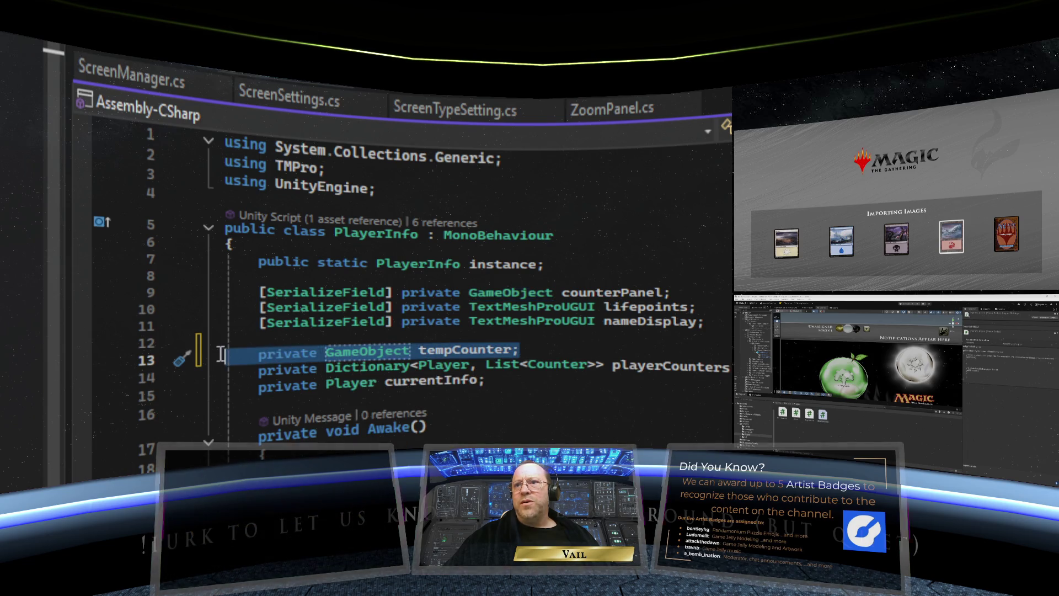
right_click(319, 356)
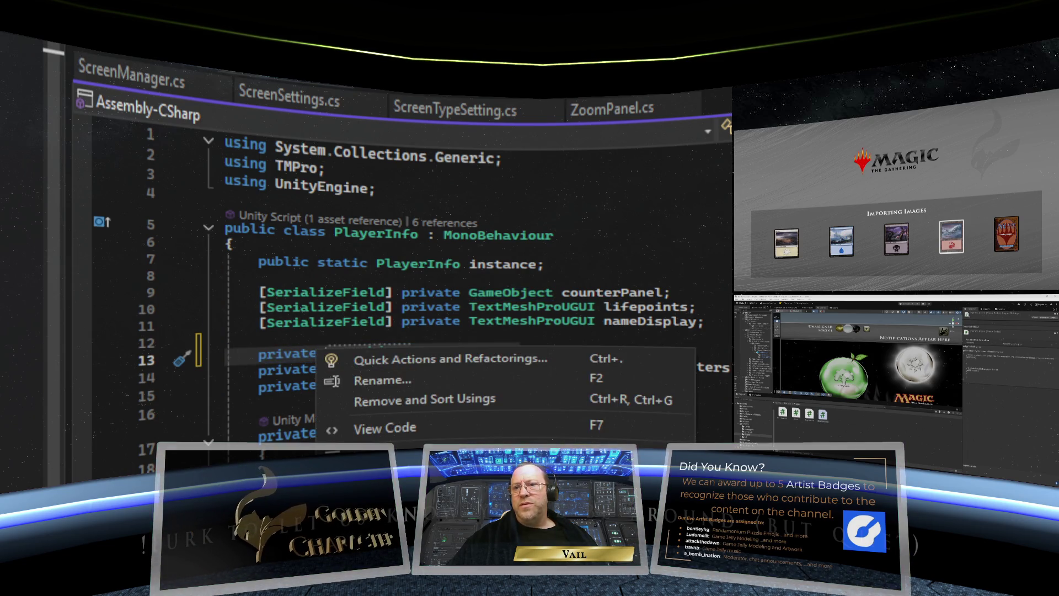
key("Delete")
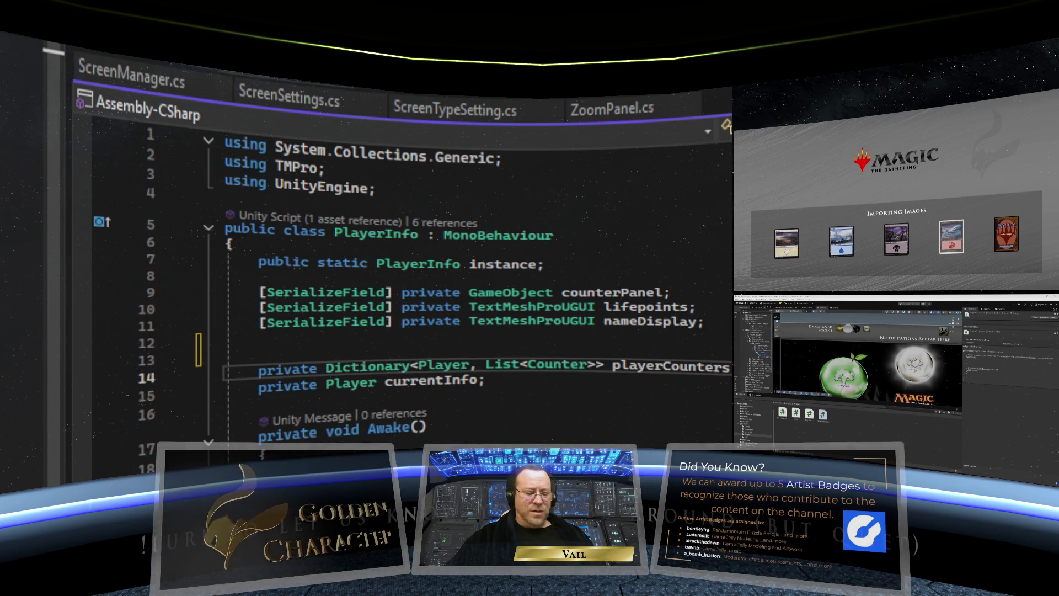
key("Return")
right_click(288, 383)
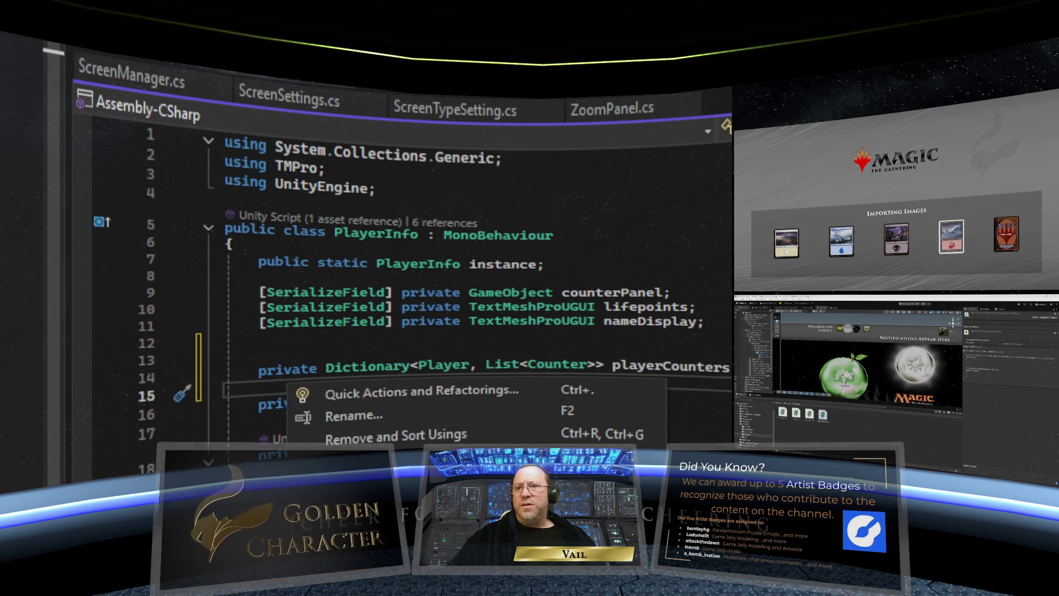
key("ctrl+v")
left_click(186, 364)
key("Delete")
key("Delete")
Step: Scroll down to show NewPlayerCounter and AddPlayerCounter
scroll(651, 400, "down", 5)
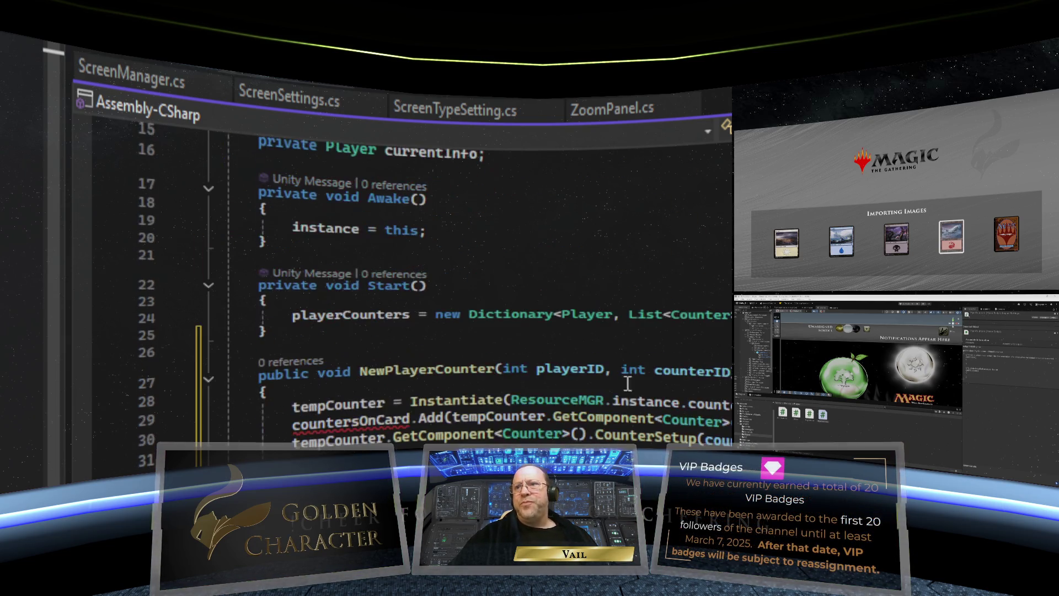
scroll(576, 332, "down", 1)
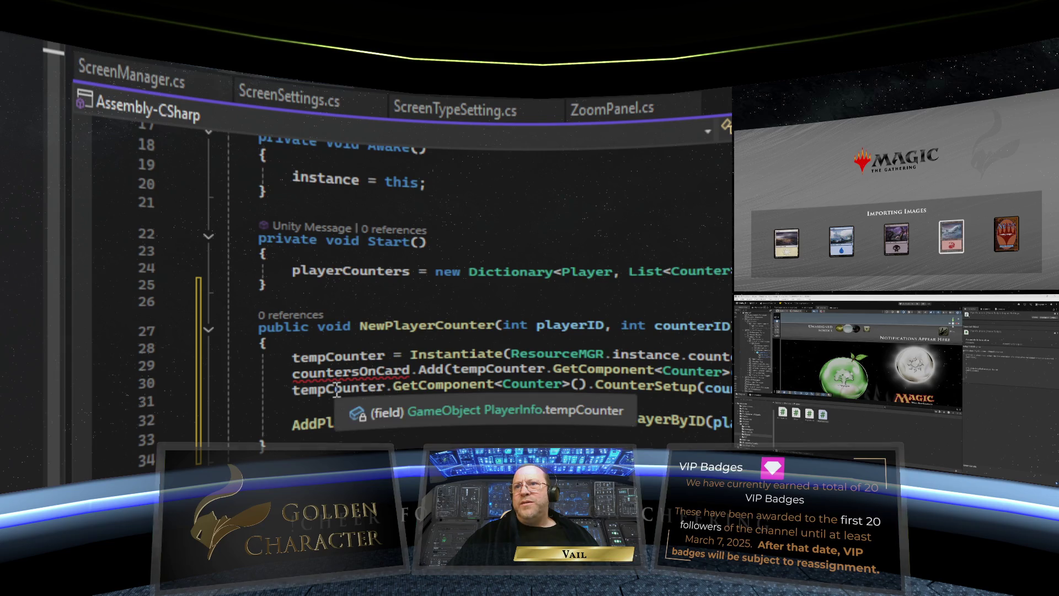
scroll(330, 380, "up", 5)
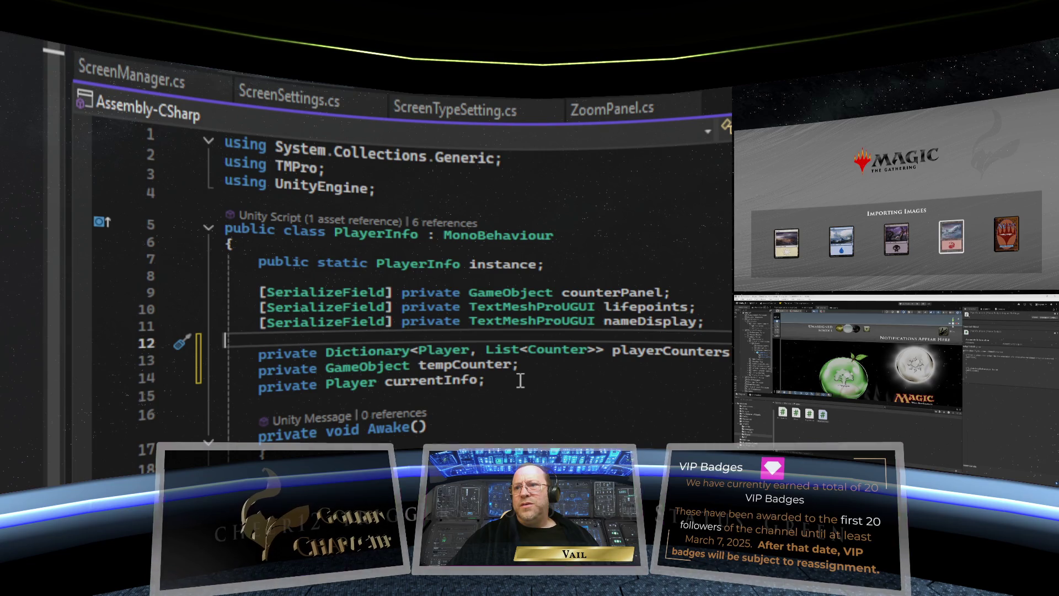
scroll(520, 381, "down", 3)
scroll(521, 381, "down", 1)
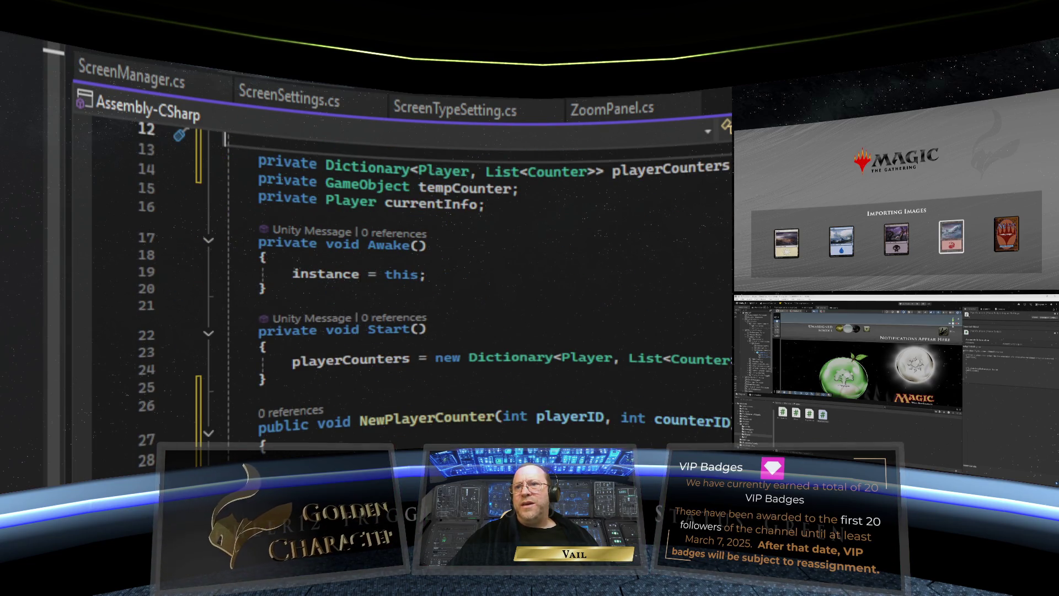
scroll(520, 381, "down", 3)
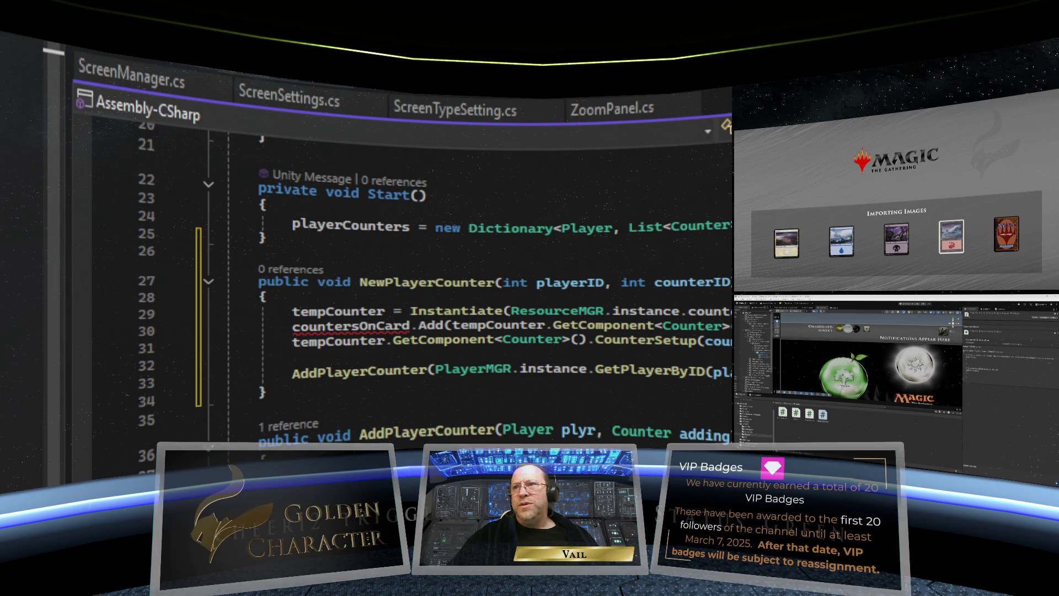
Step: Delete the countersOnCard.Add line and the blank line above AddPlayerCounter
left_click(470, 326)
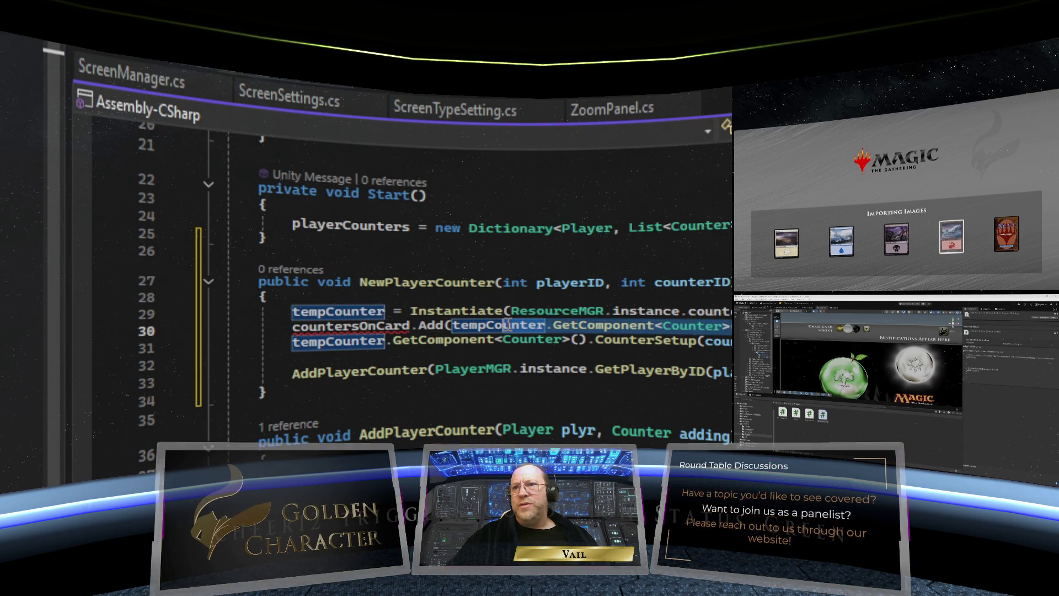
triple_click(471, 326)
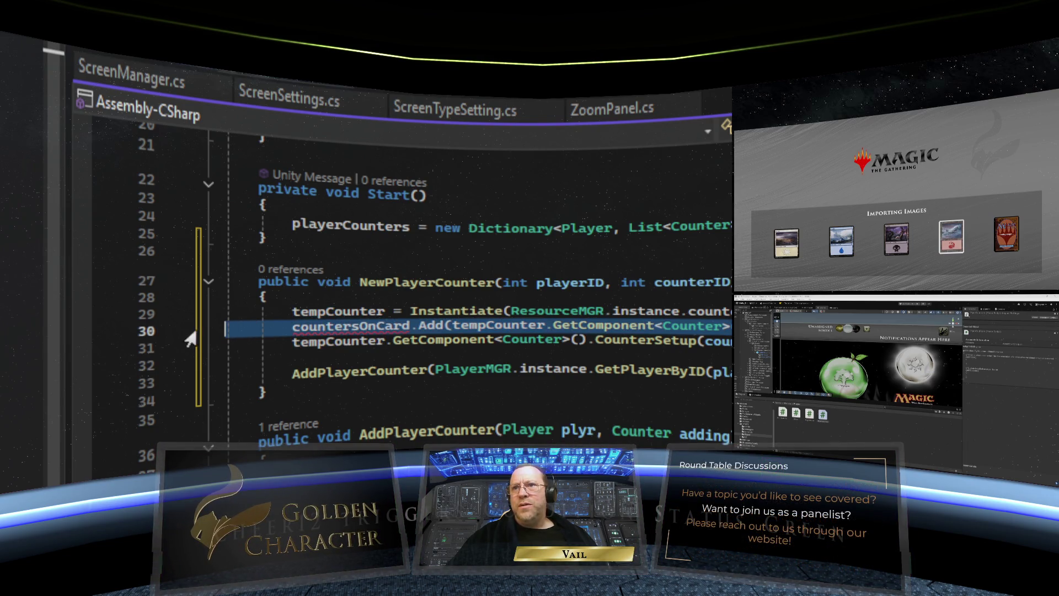
key("Delete")
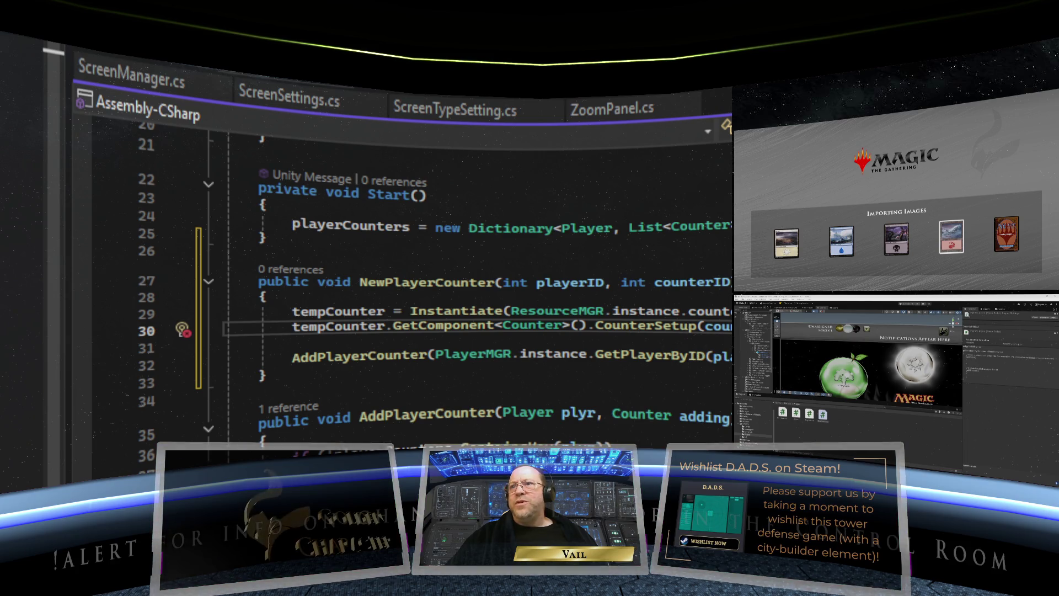
double_click(380, 344)
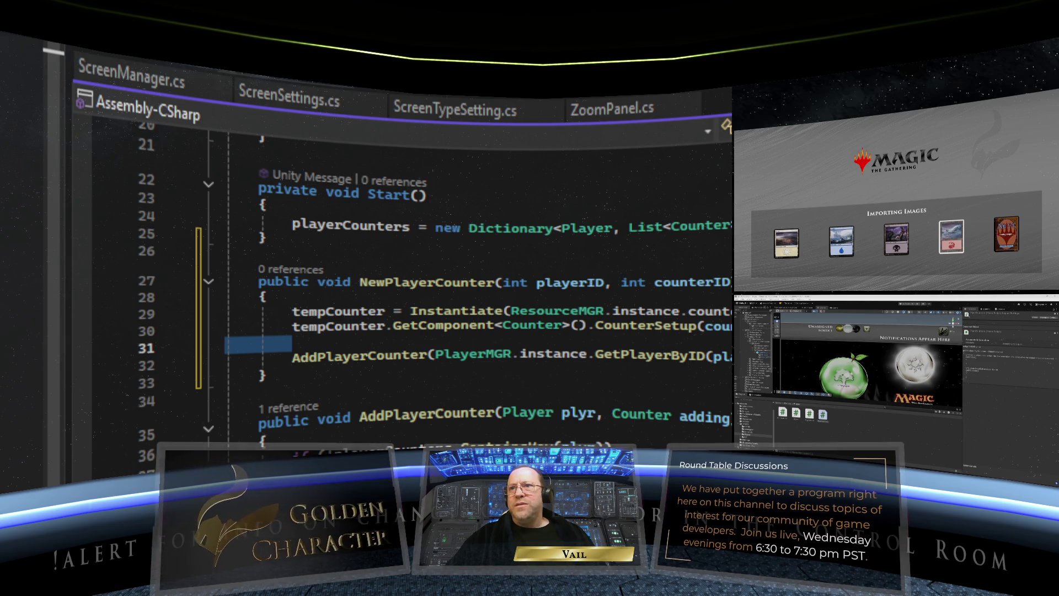
key("BackSpace")
key("BackSpace")
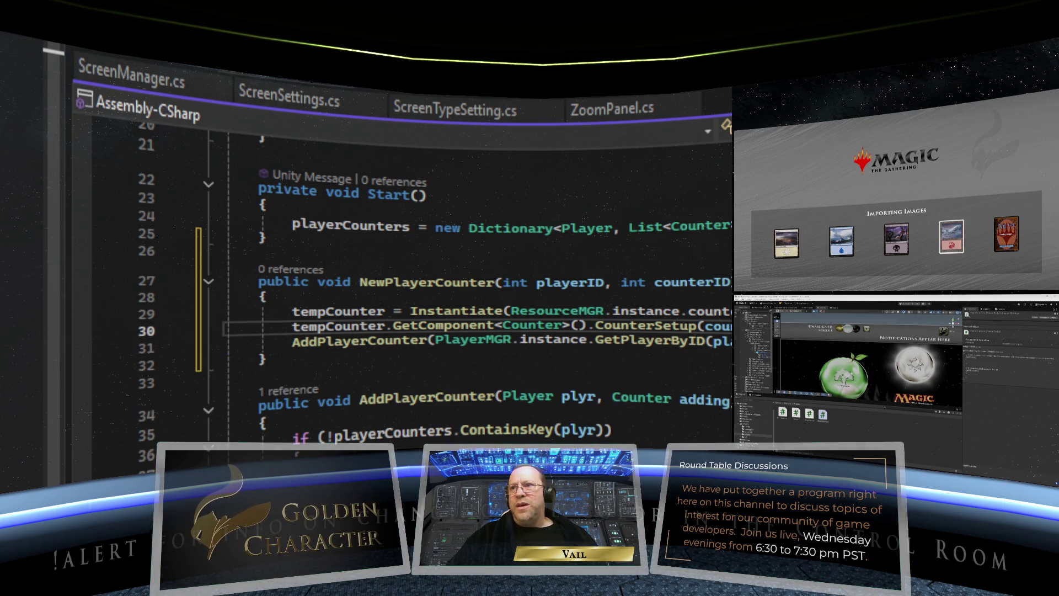
Step: Check AddPlayerCounter's parameter info, then open the Counter class from the CounterSetup call
key("Down")
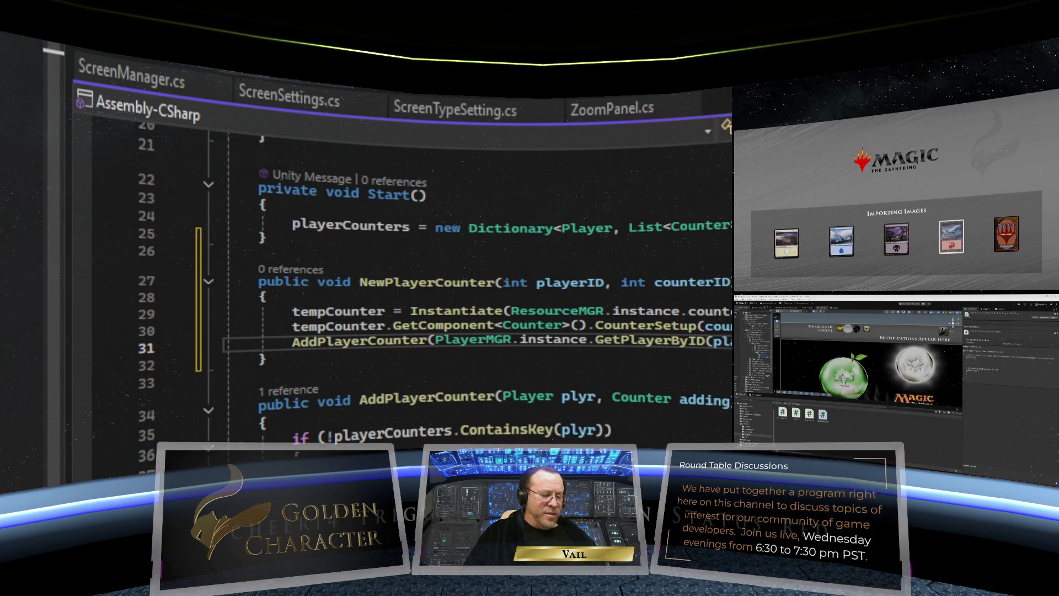
key("ctrl+Right")
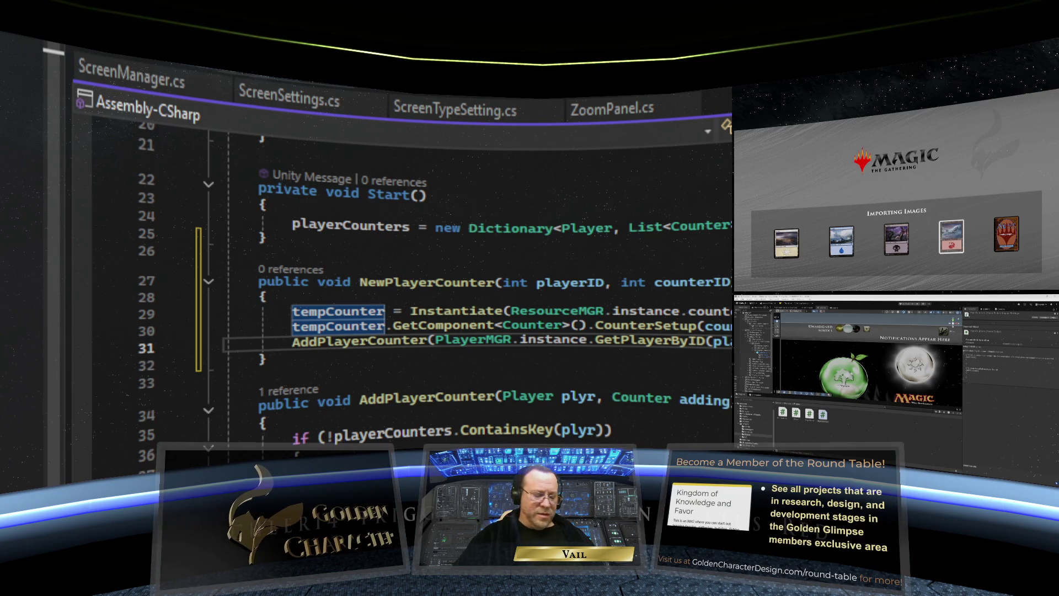
key("ctrl+Right")
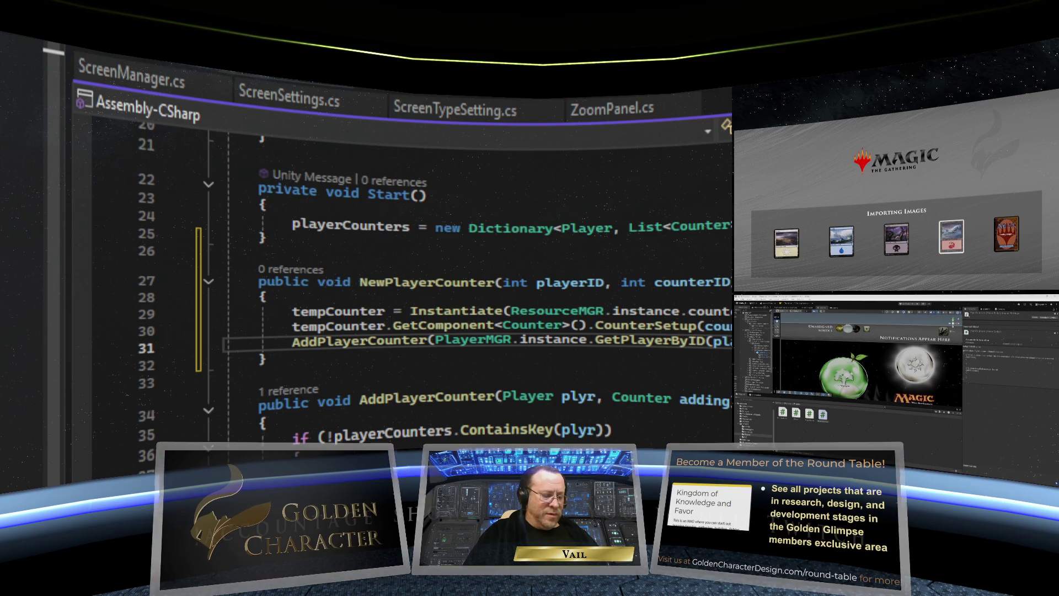
key("ctrl+shift+space")
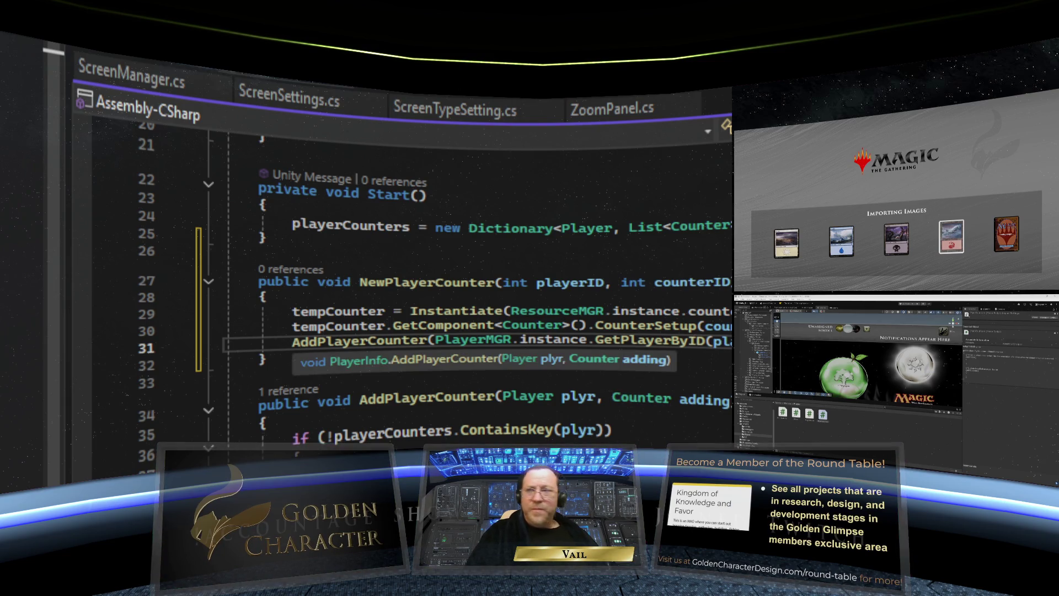
key("Escape")
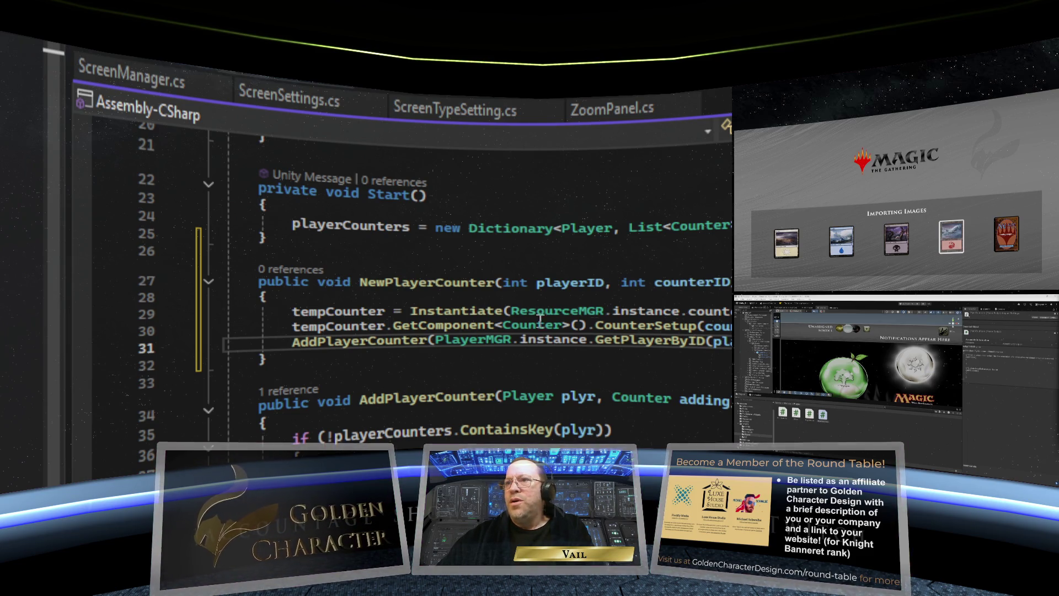
left_click(387, 326)
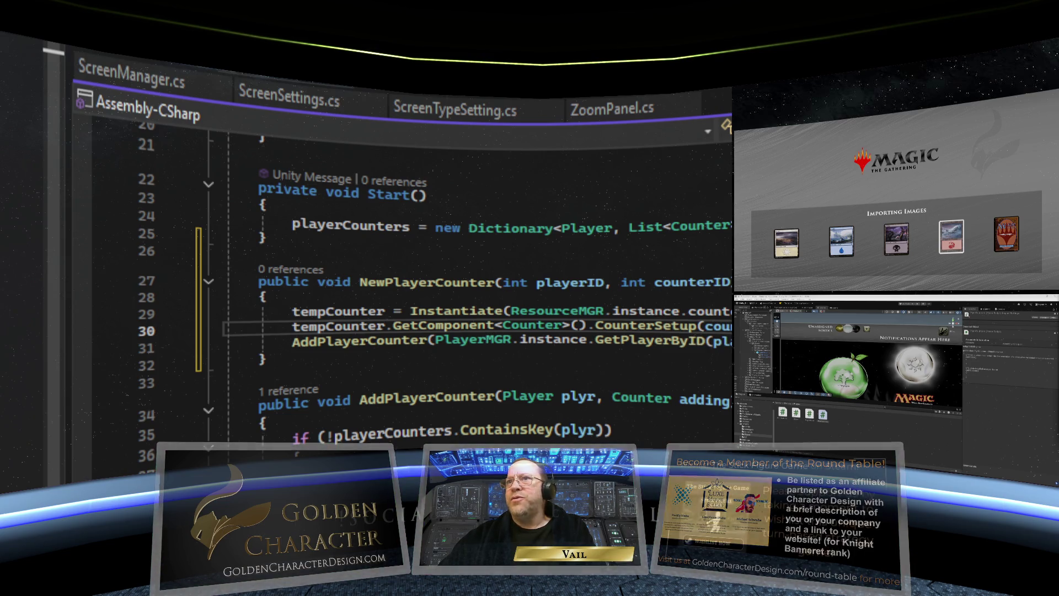
left_click(365, 407)
Step: Scroll through Counter.cs's CounterSetup and OnPointerClick code, ending back at the top
scroll(559, 408, "up", 7)
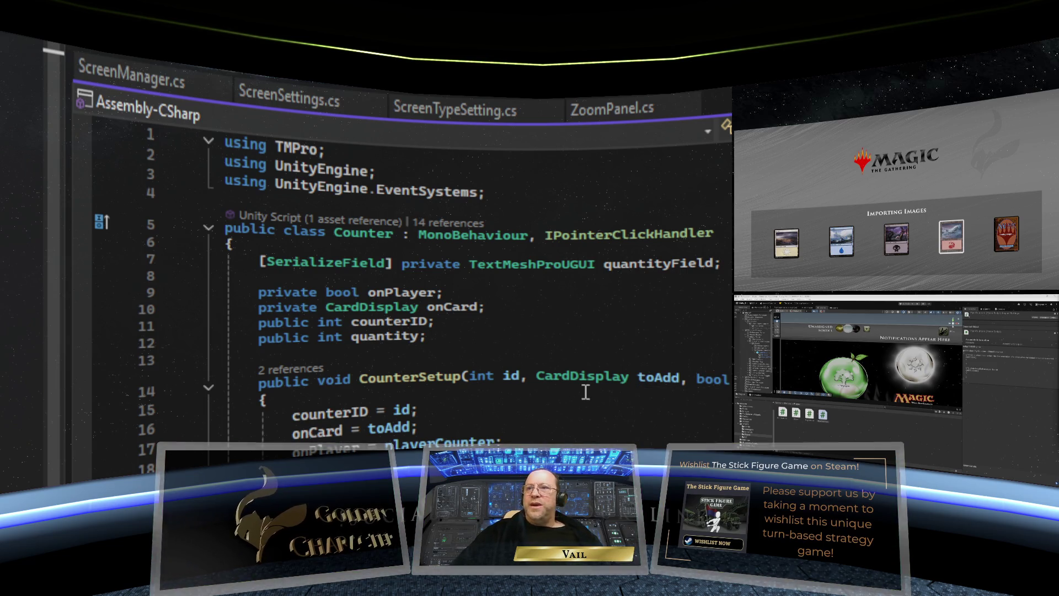
scroll(585, 390, "down", 1)
scroll(571, 378, "up", 1)
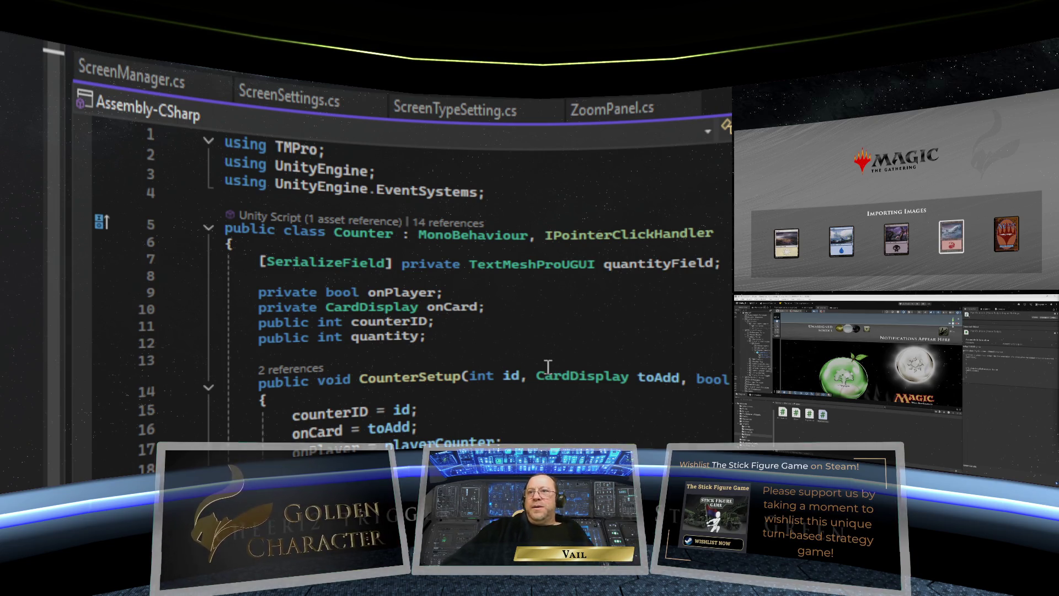
scroll(549, 369, "down", 2)
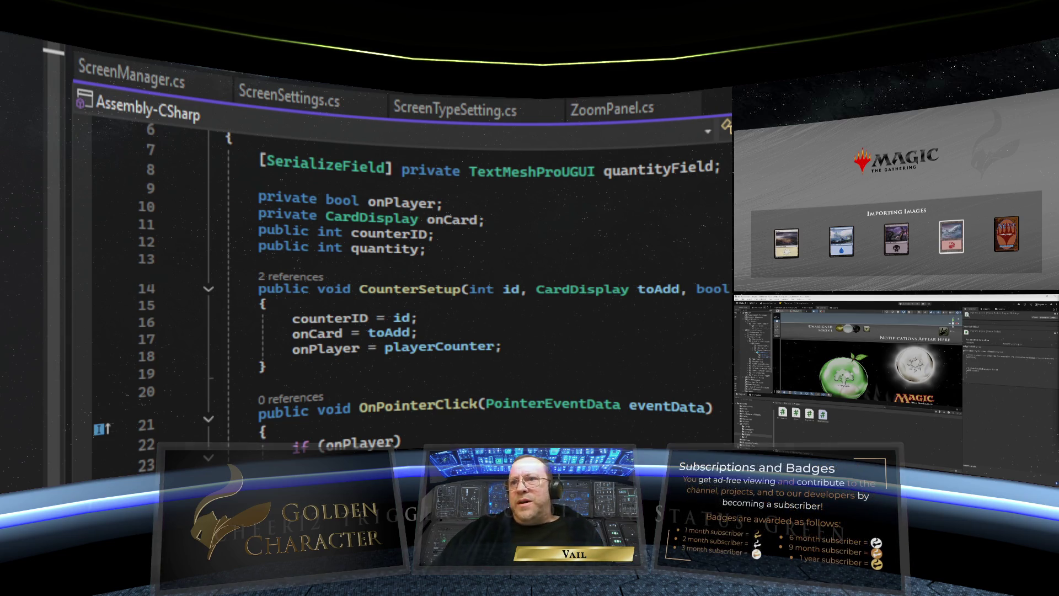
scroll(559, 413, "down", 2)
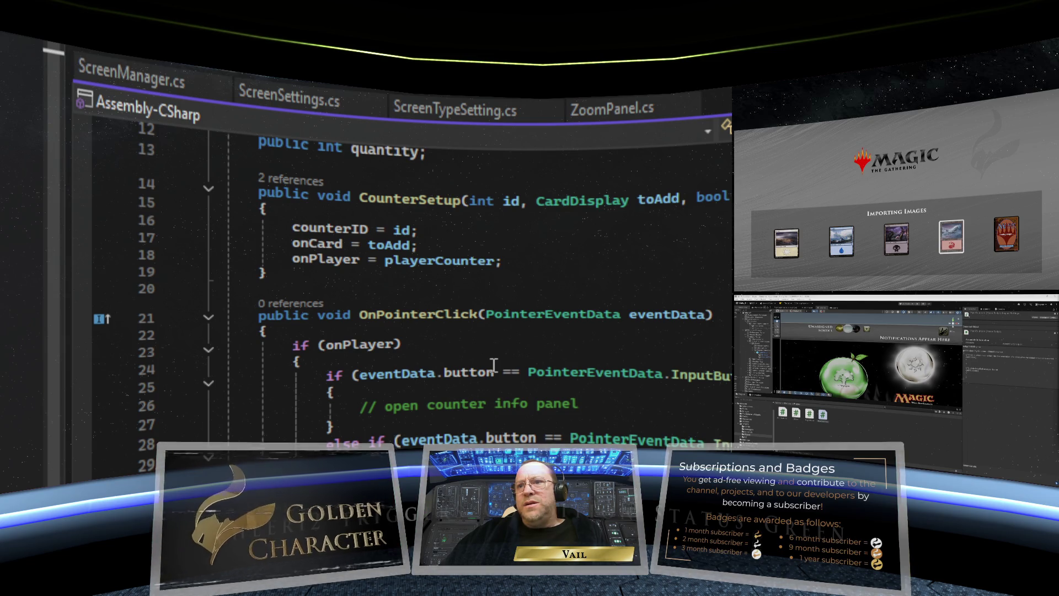
scroll(494, 364, "down", 3)
scroll(492, 369, "up", 2)
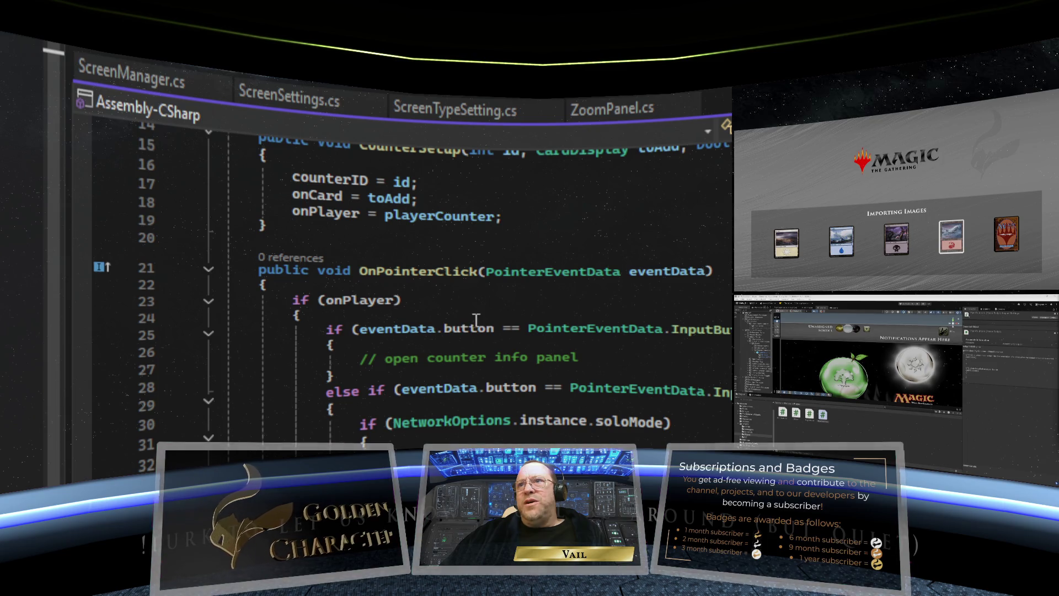
scroll(466, 323, "up", 5)
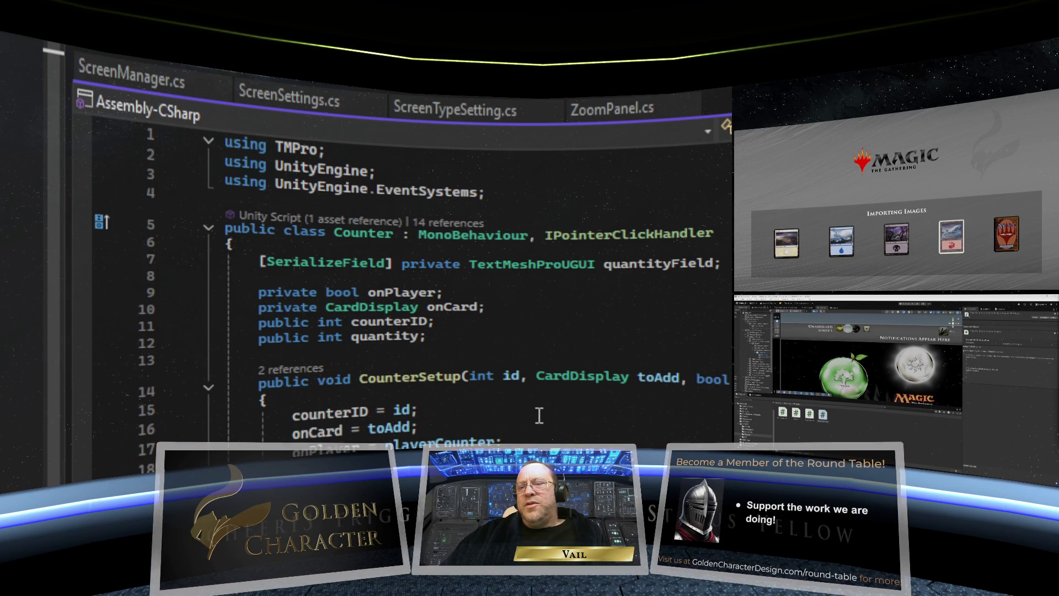
Step: Review the Counter class fields, then navigate back to NewPlayerCounter with Ctrl+-
scroll(539, 414, "down", 2)
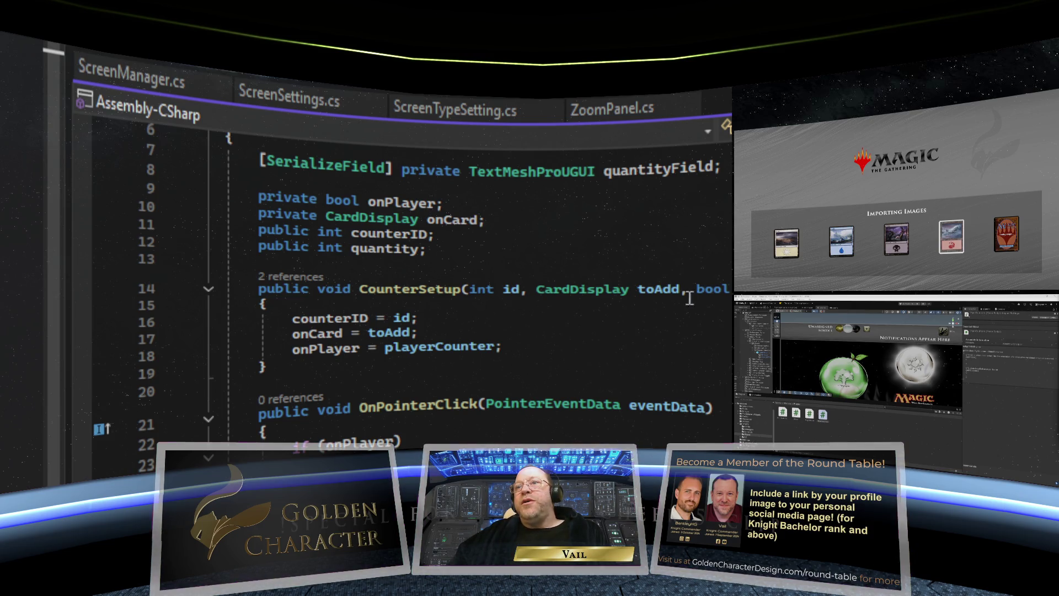
scroll(577, 318, "up", 2)
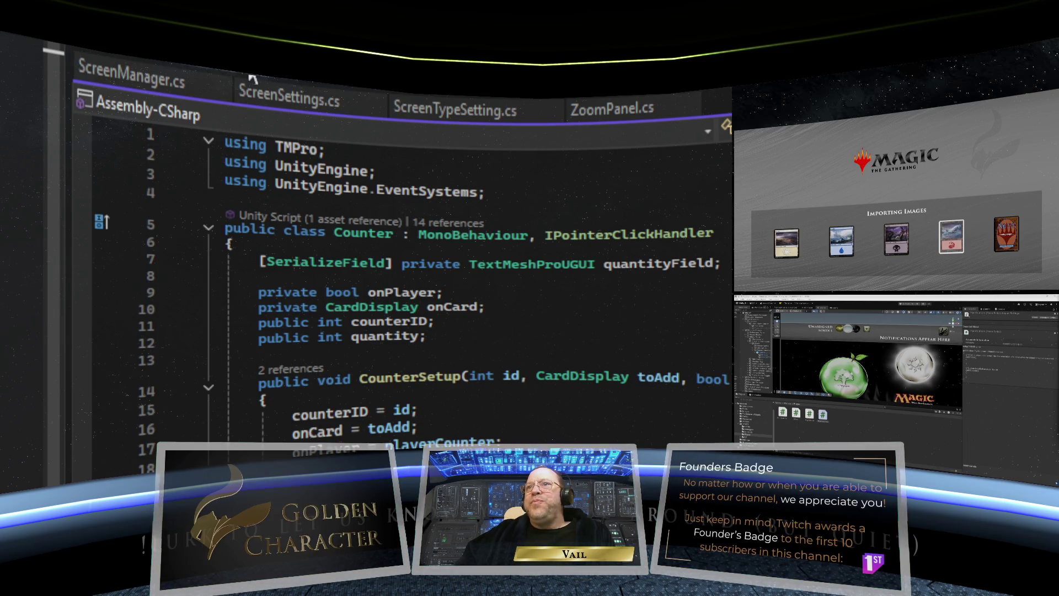
key("ctrl+minus")
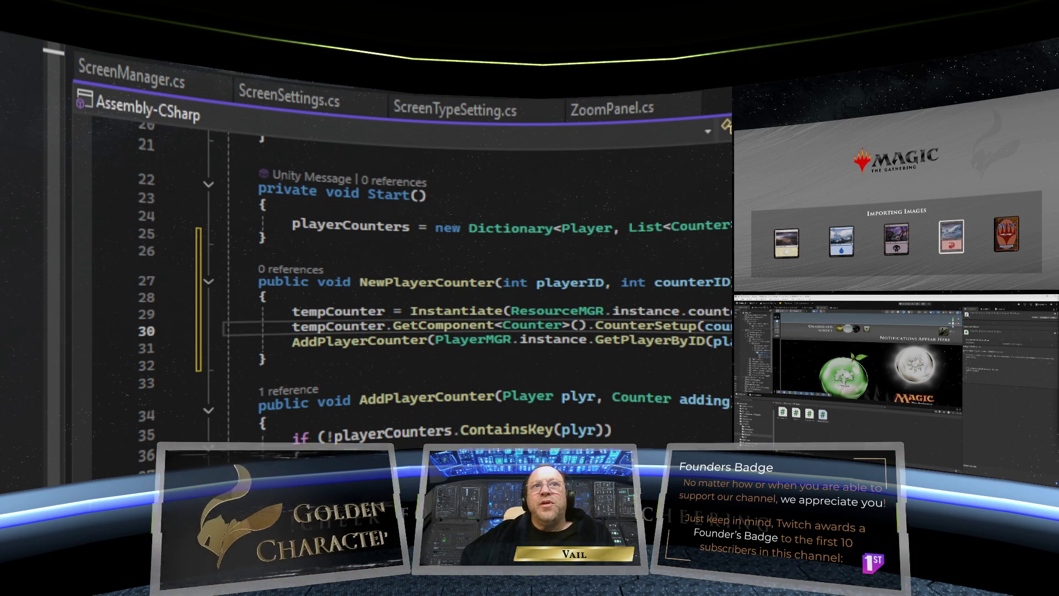
left_click(665, 366)
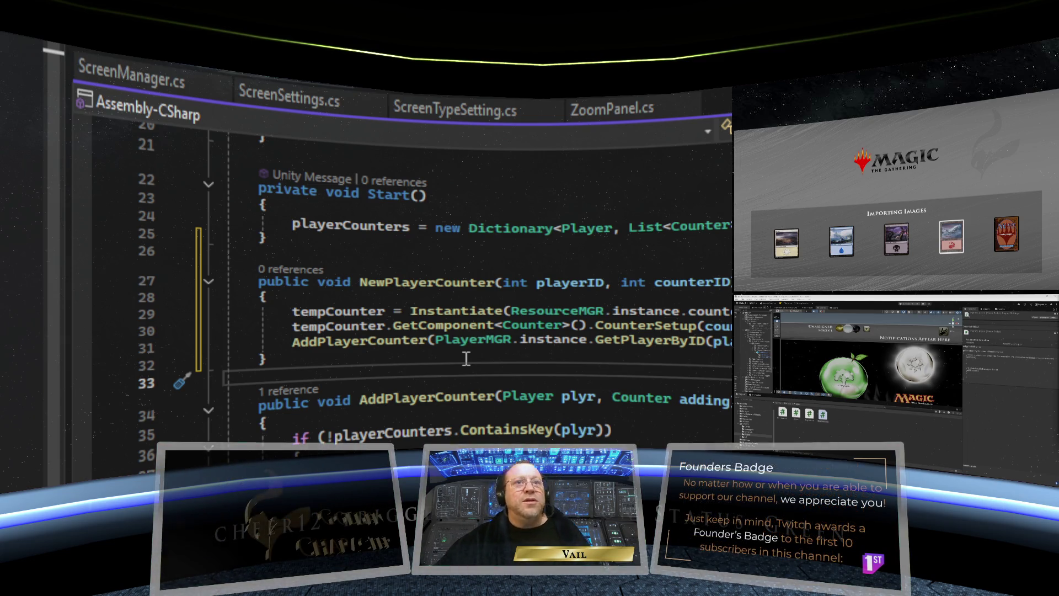
mouse_move(405, 392)
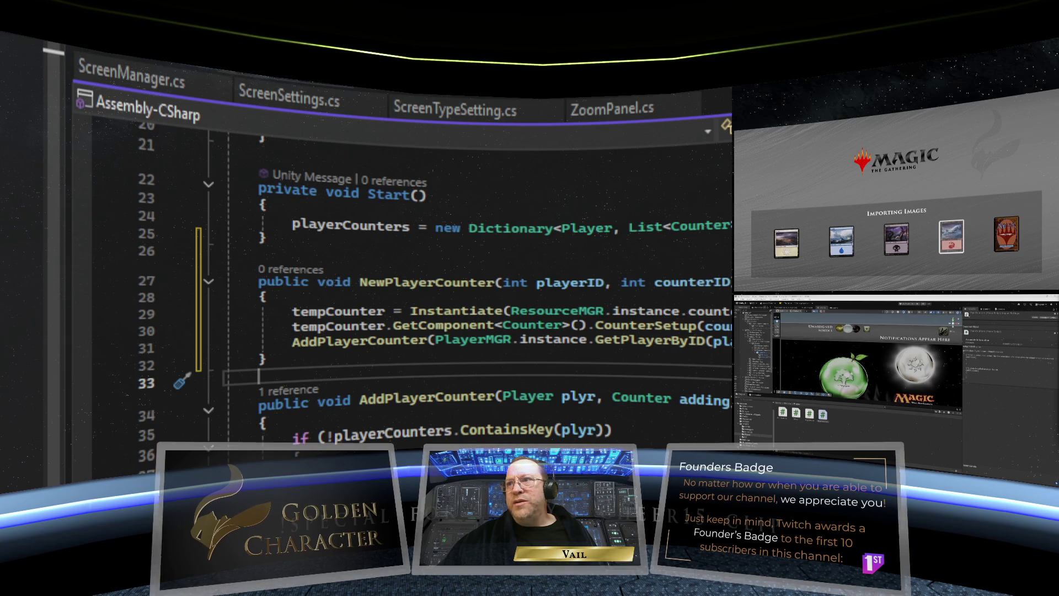
left_click(298, 312)
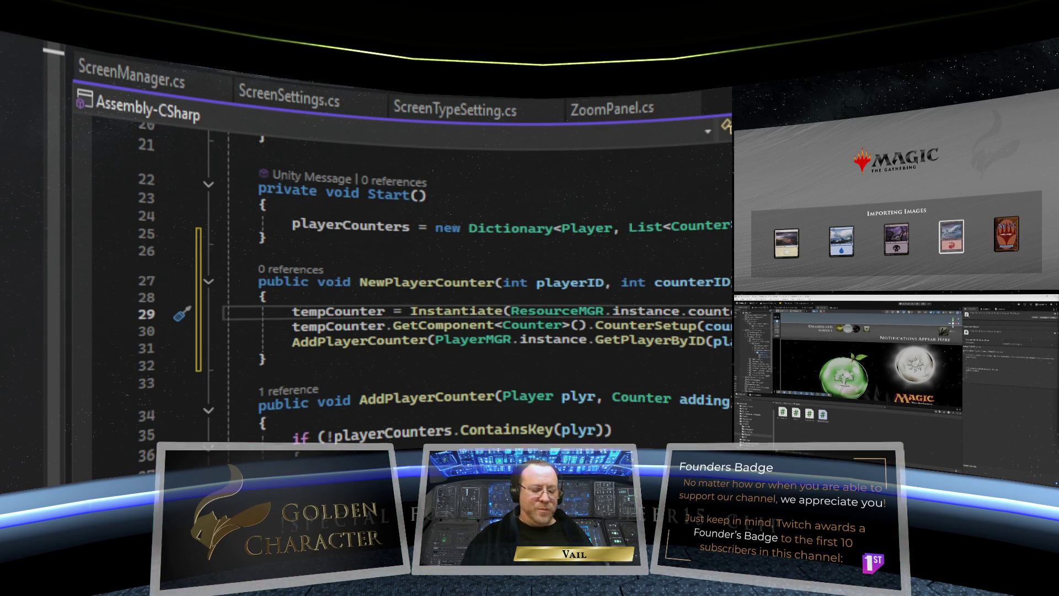
Step: Add a tempCounter.transform.SetSiblingIndex( call on a new line after the Instantiate call
key("Return")
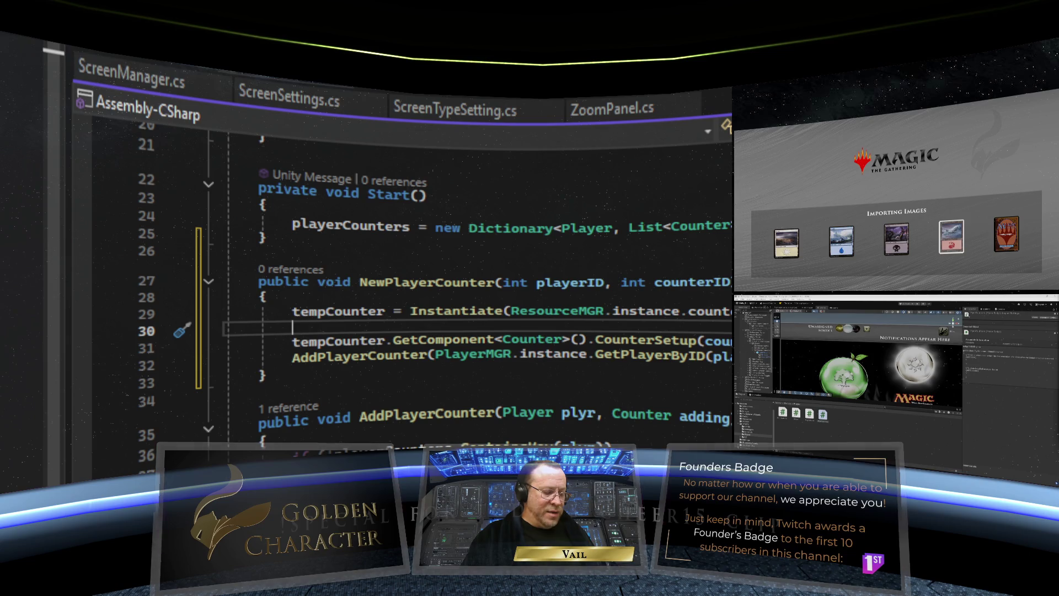
type("temp")
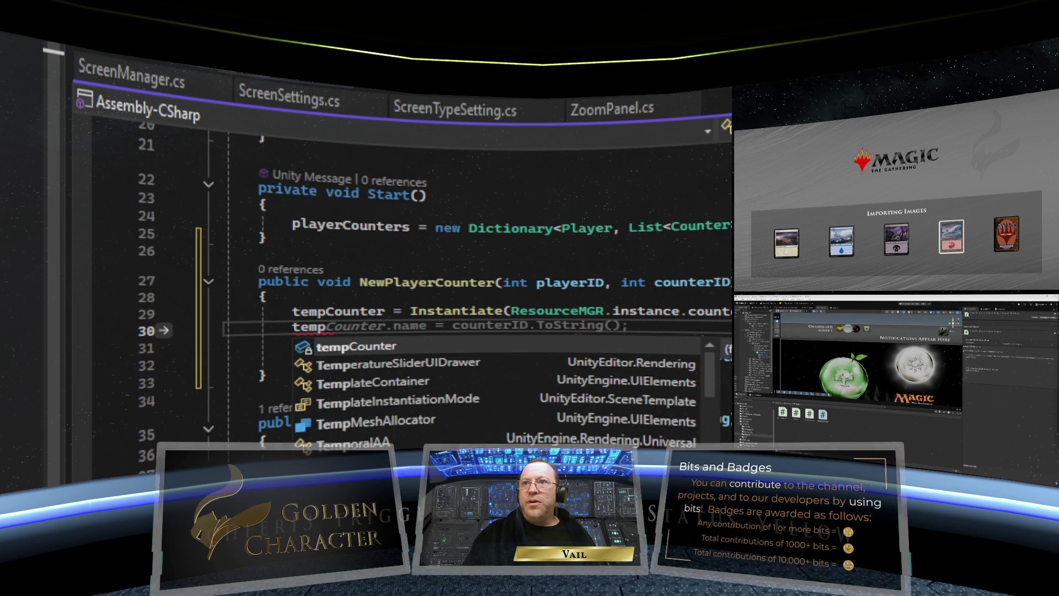
type("Coun")
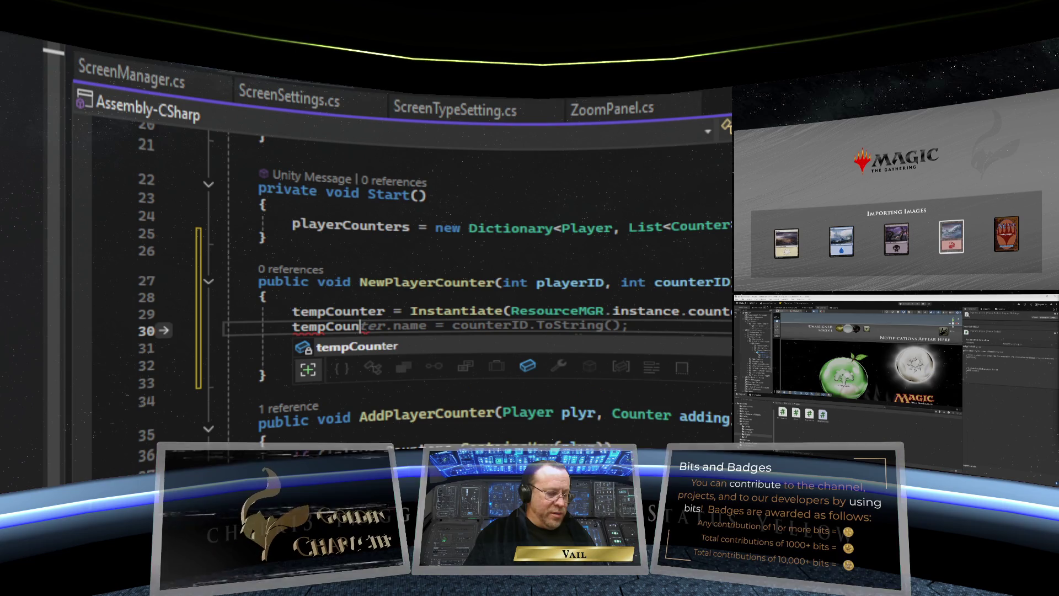
type("ter.tran")
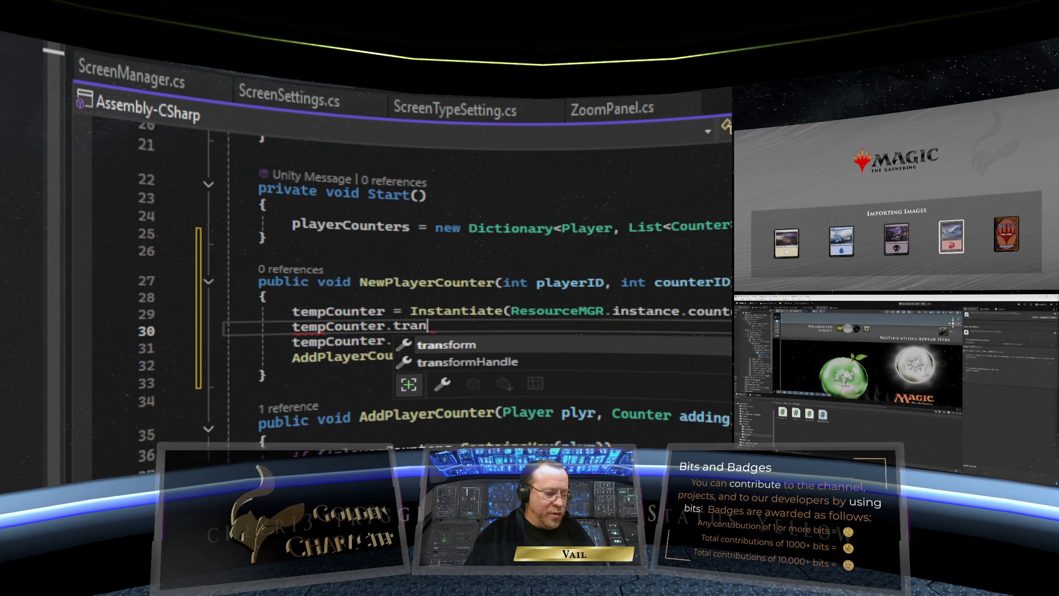
type("sform")
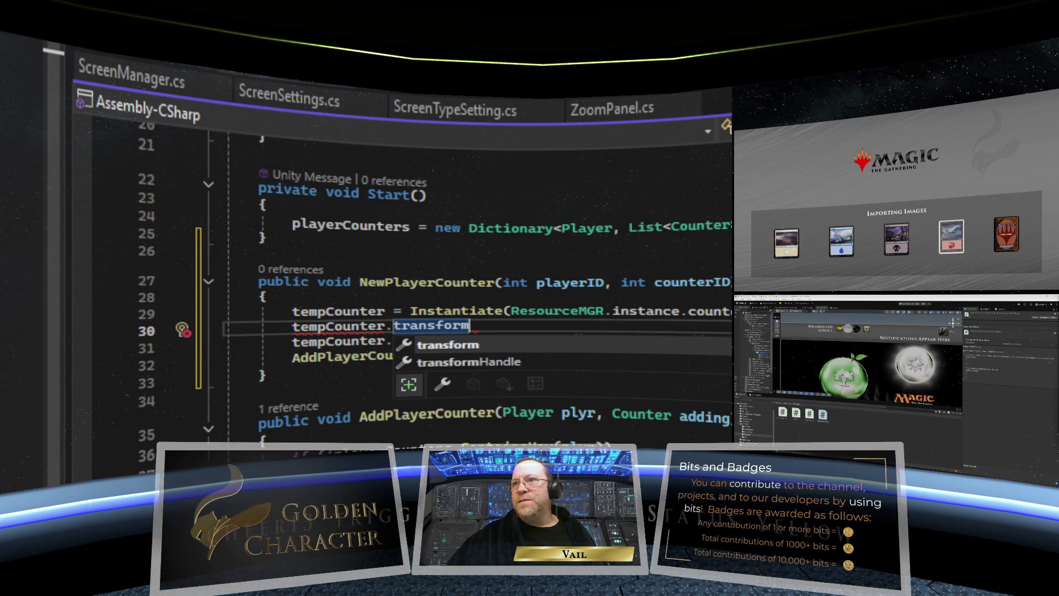
key("Escape")
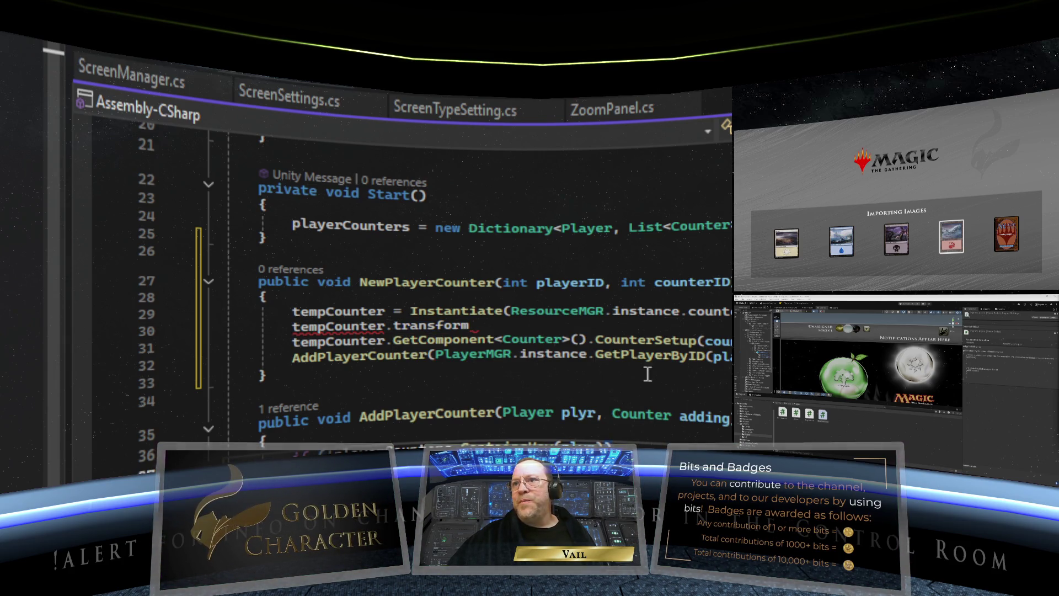
left_click(506, 327)
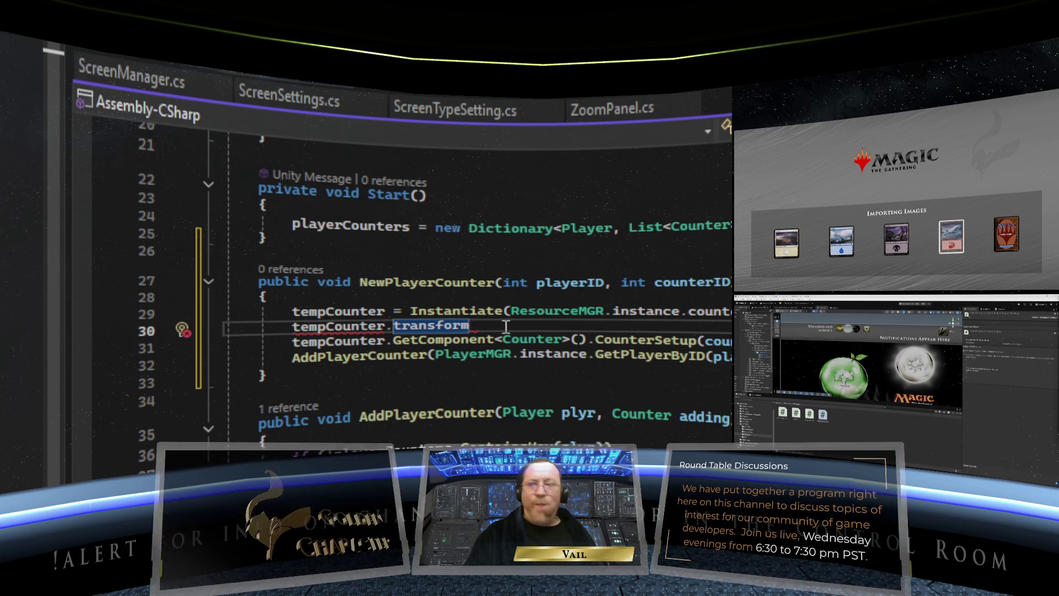
type("..")
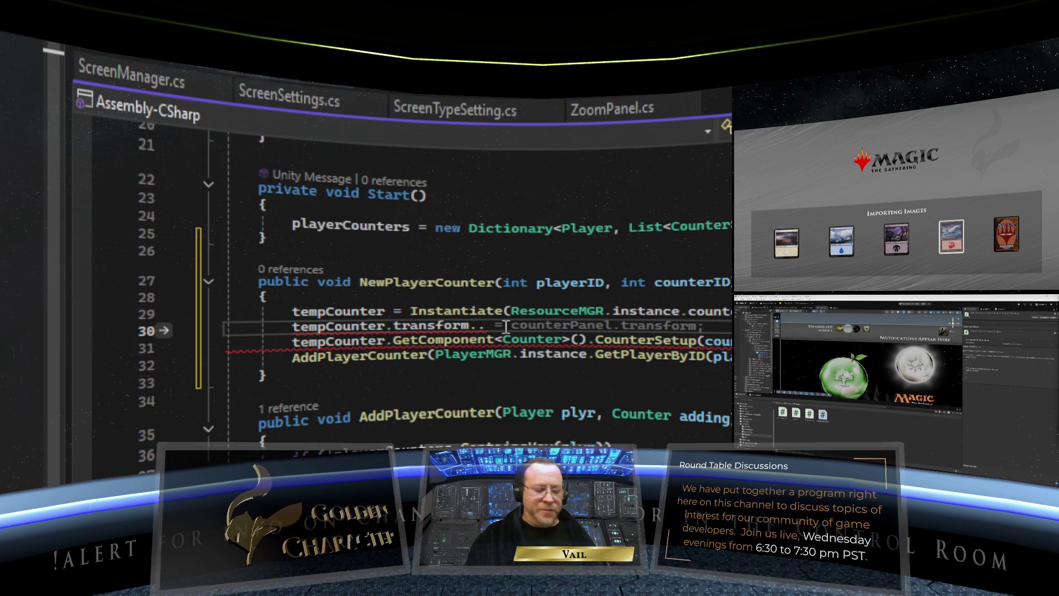
key("BackSpace")
type("Sib")
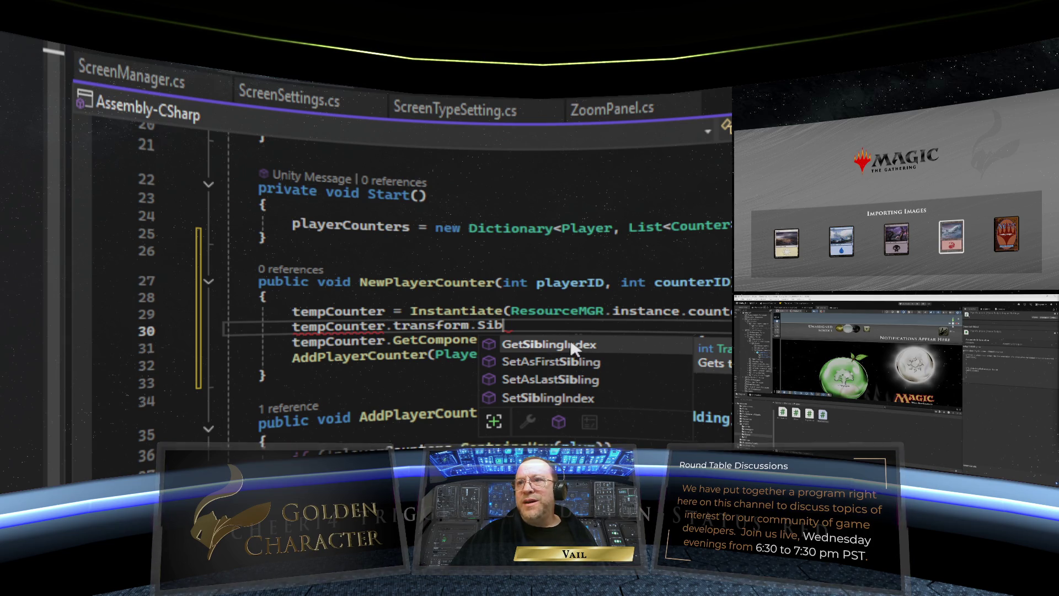
double_click(551, 396)
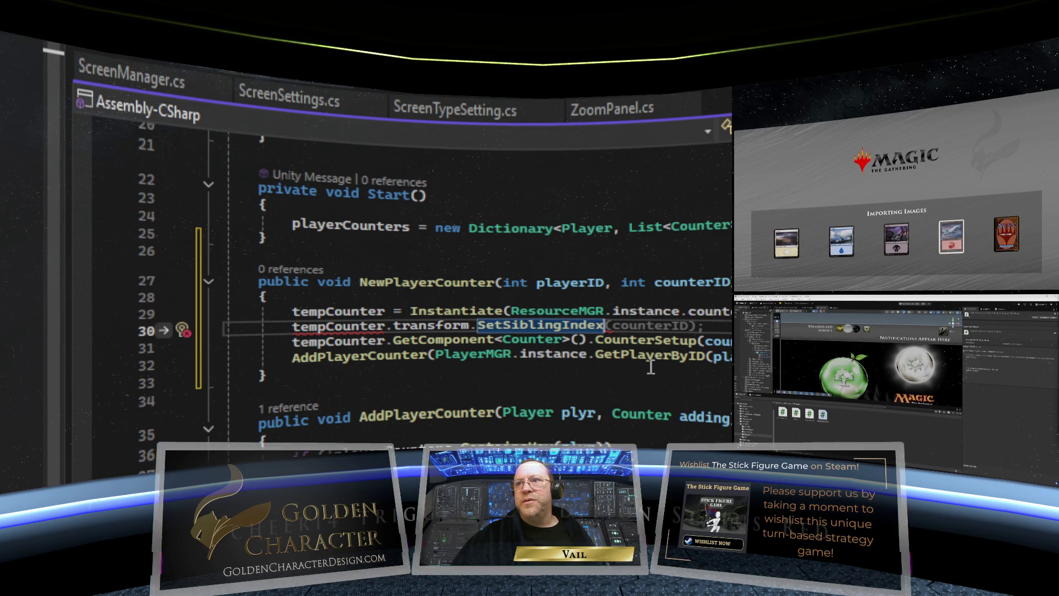
type("(")
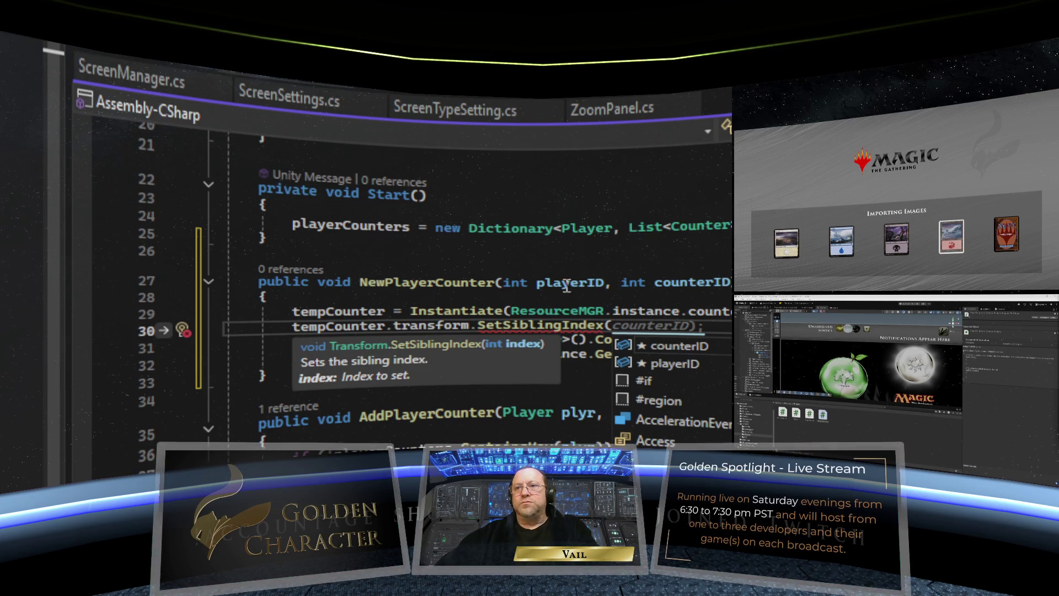
scroll(521, 418, "up", 6)
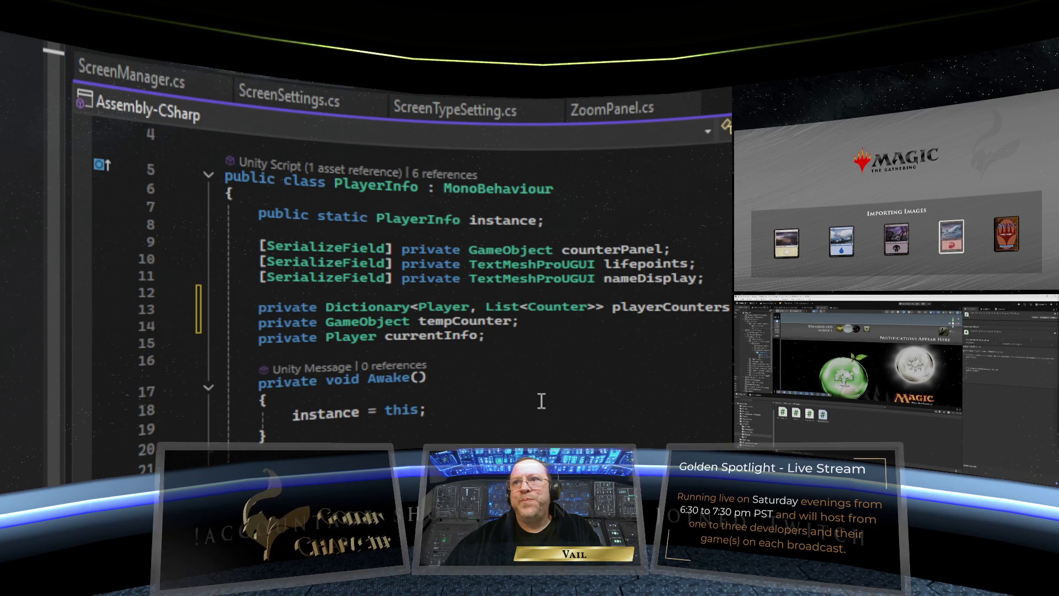
Step: Scroll back down from the PlayerInfo fields to the SetSiblingIndex call
scroll(541, 401, "down", 3)
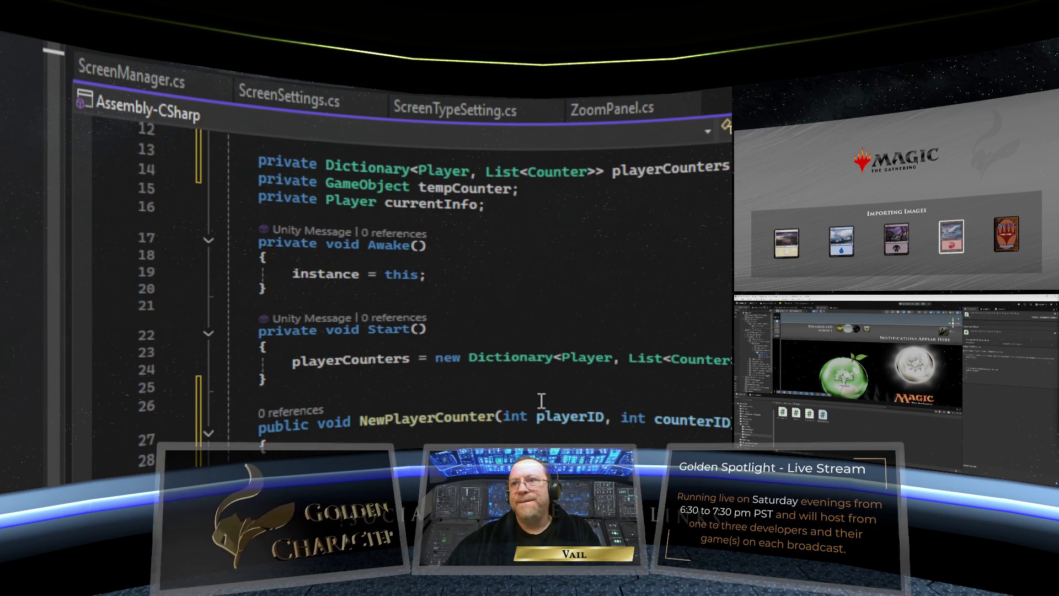
scroll(497, 304, "down", 1)
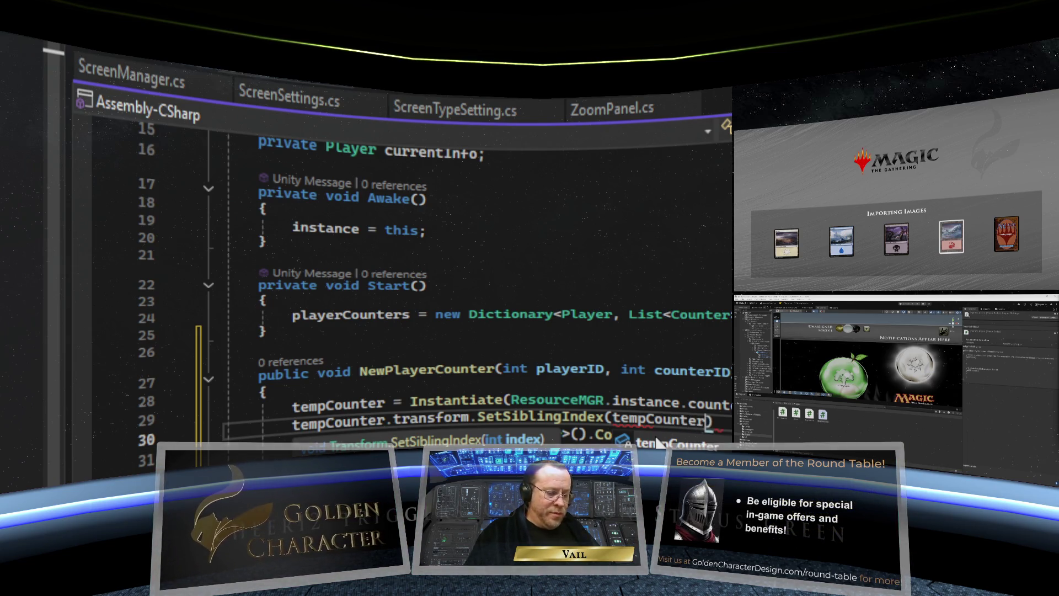
Step: Replace tempCounter with counterPanel at the start of the SetSiblingIndex argument
type(".tr")
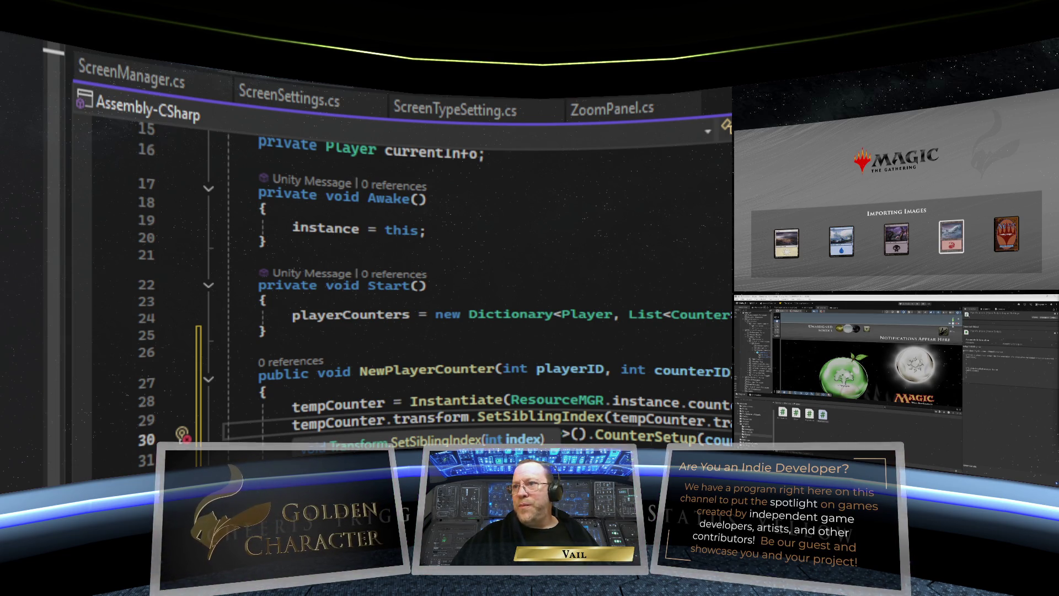
key("BackSpace")
key("BackSpace")
key("BackSpace")
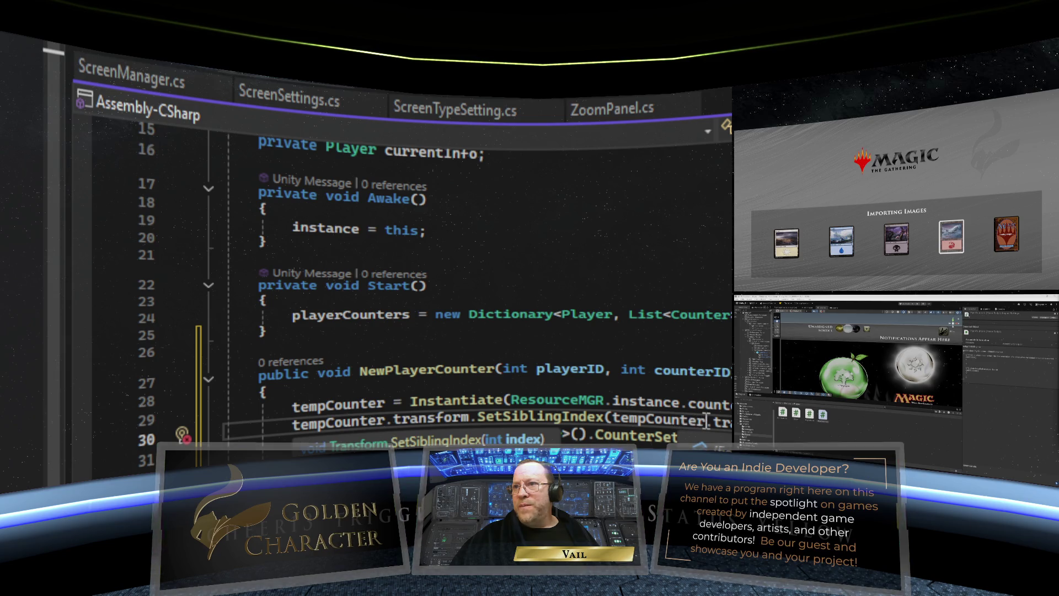
double_click(615, 420)
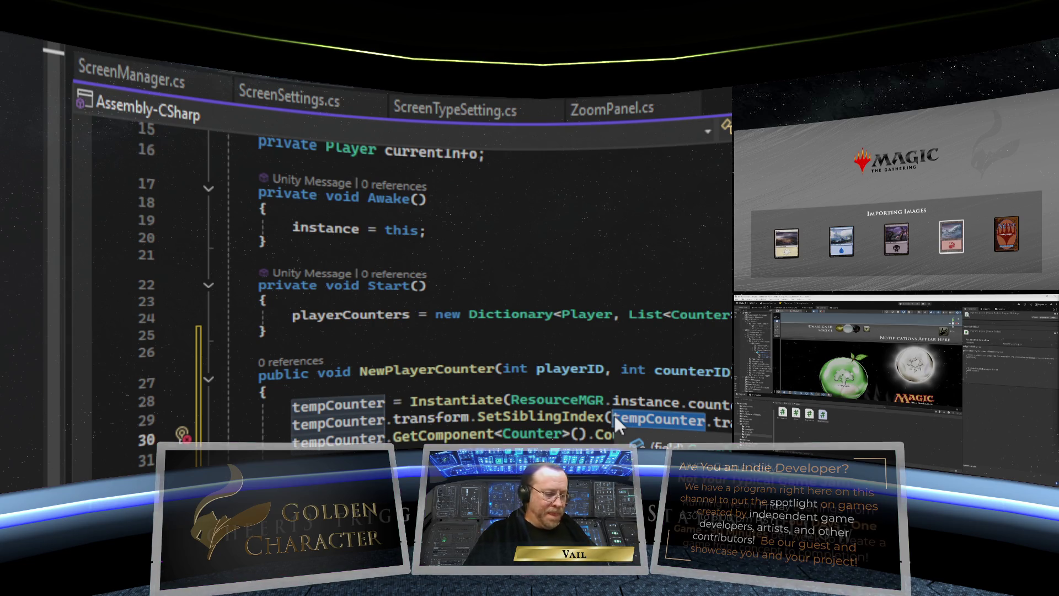
type("counterPanel")
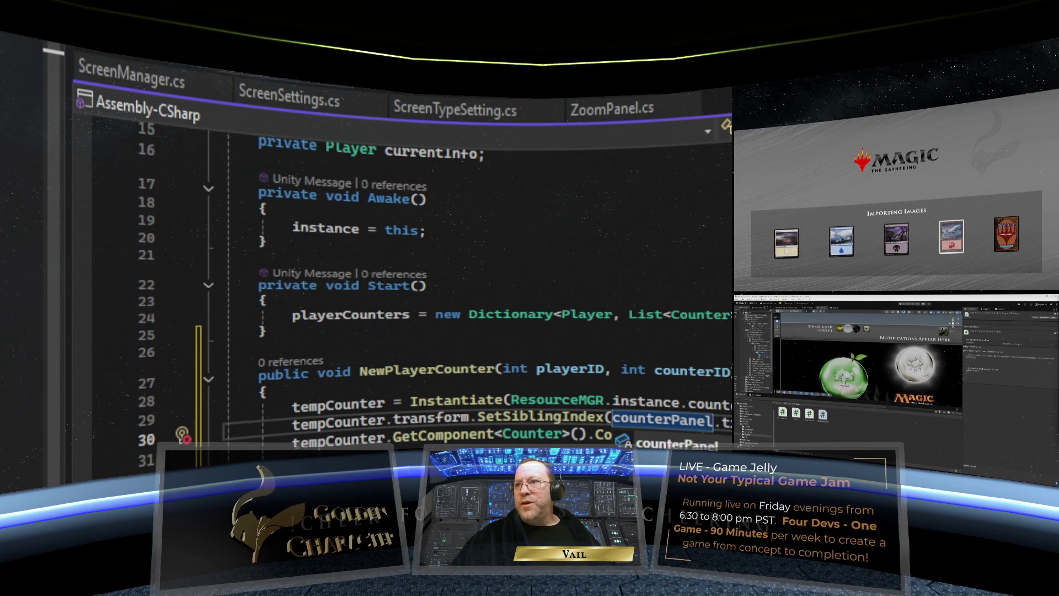
key("Escape")
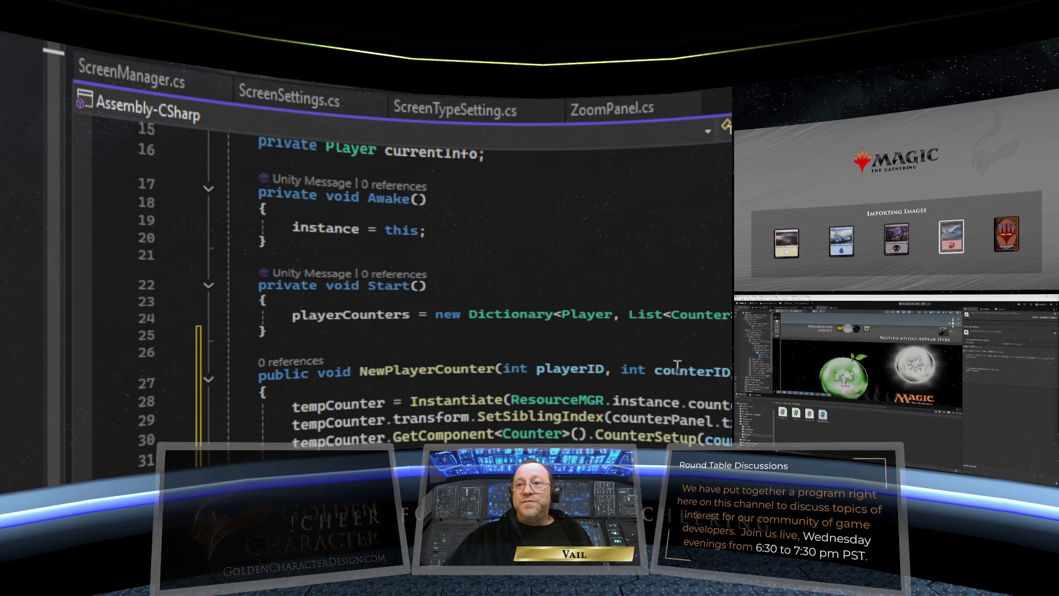
scroll(676, 368, "down", 12)
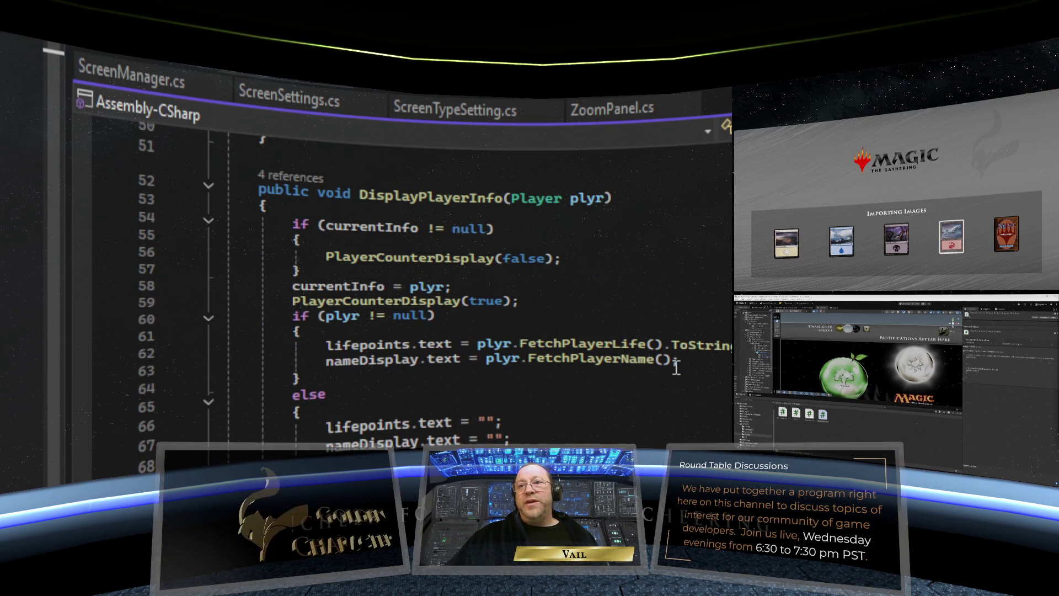
scroll(677, 368, "up", 16)
scroll(677, 368, "down", 7)
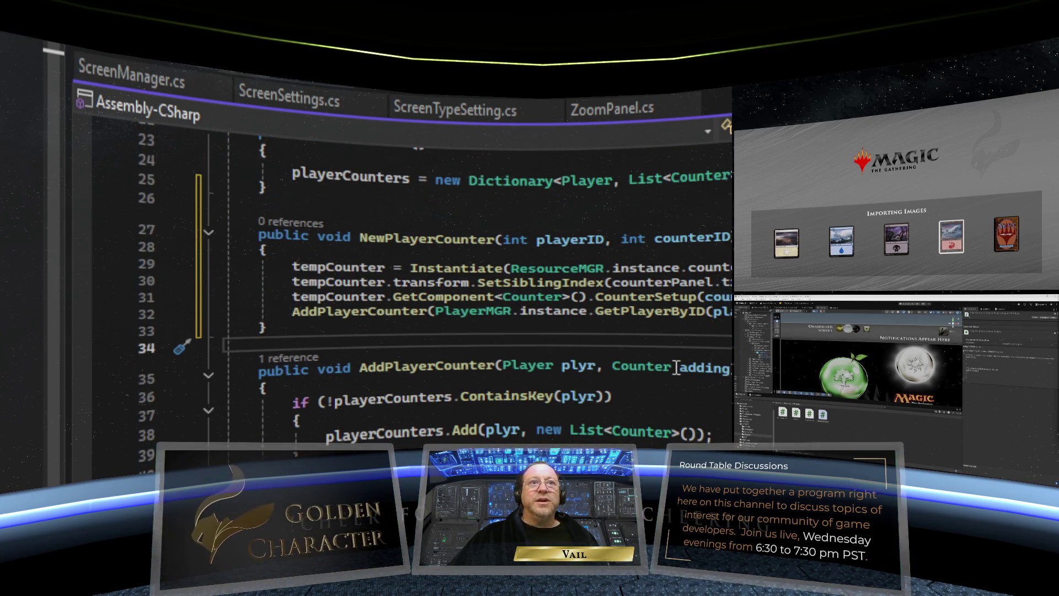
scroll(675, 368, "up", 4)
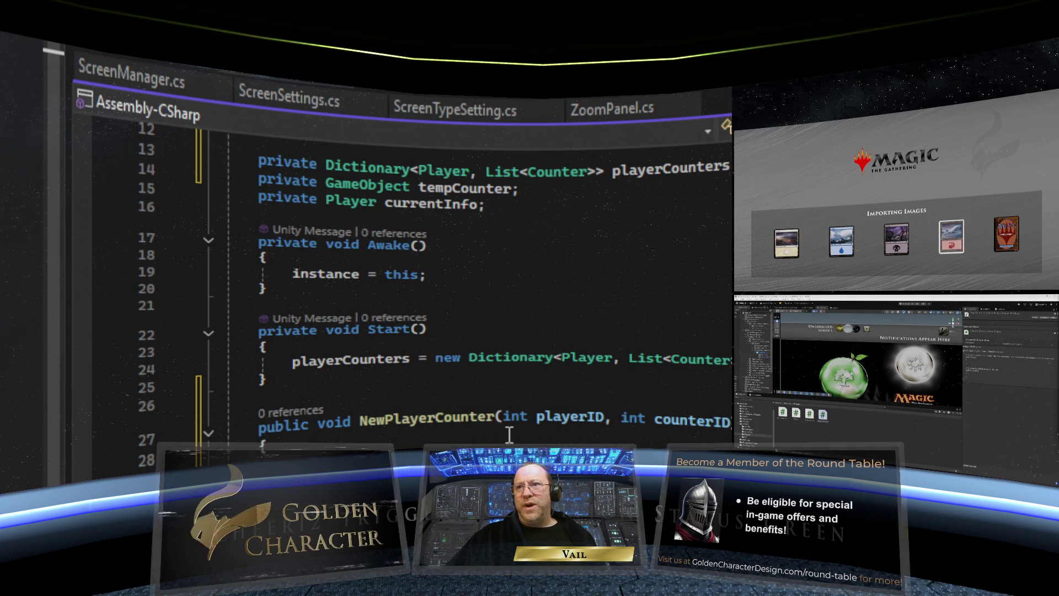
scroll(635, 438, "up", 4)
scroll(623, 408, "down", 6)
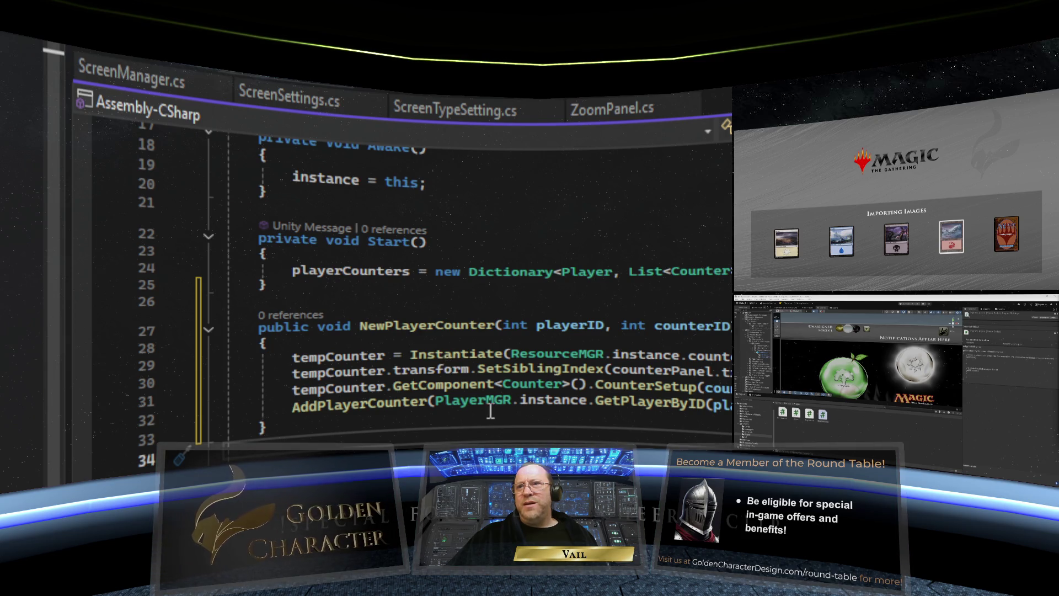
scroll(518, 386, "down", 3)
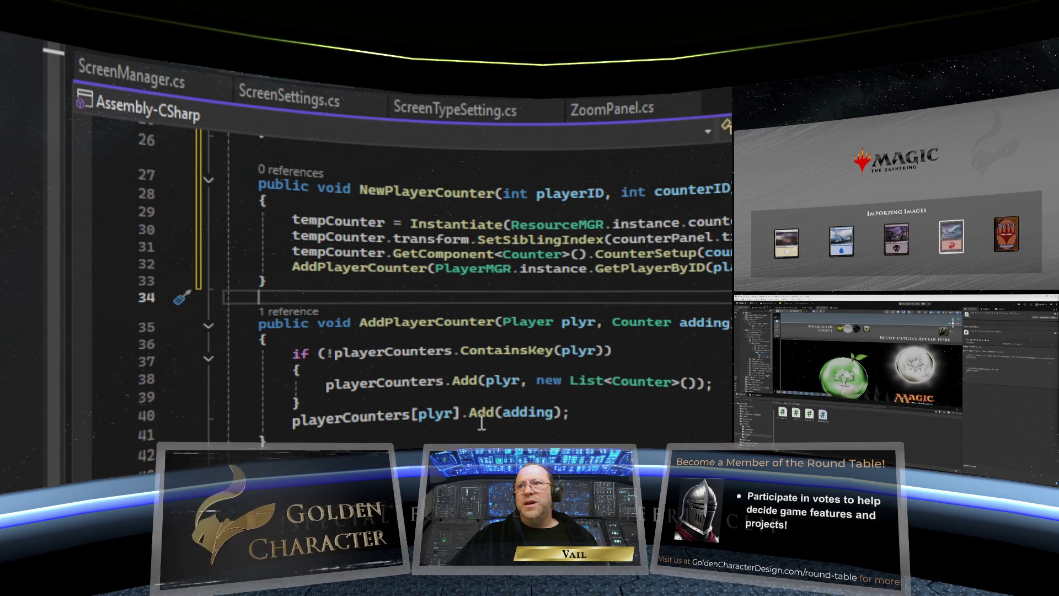
scroll(588, 403, "up", 5)
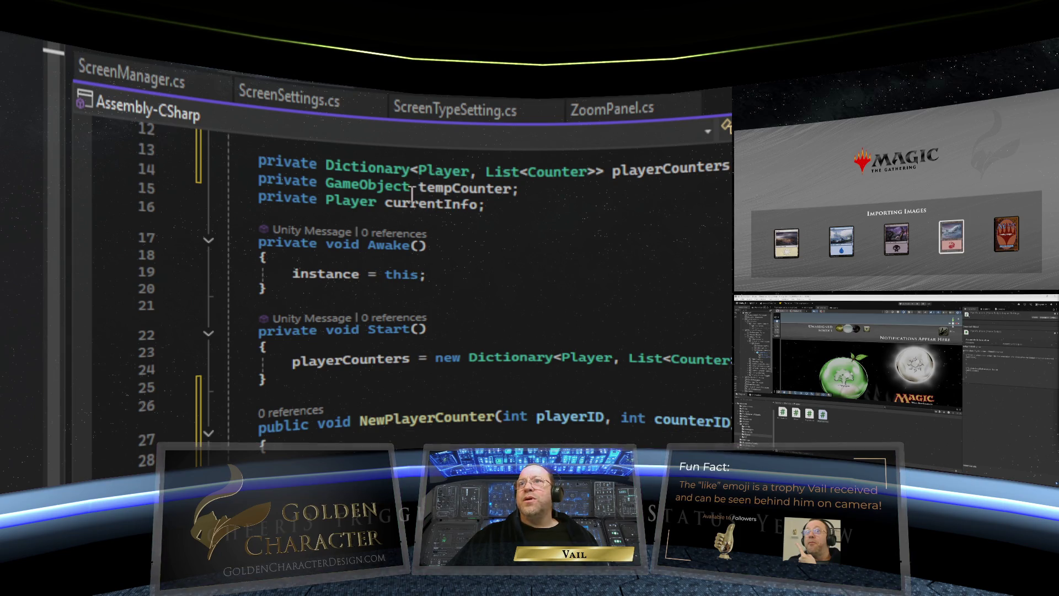
key("ctrl+Tab")
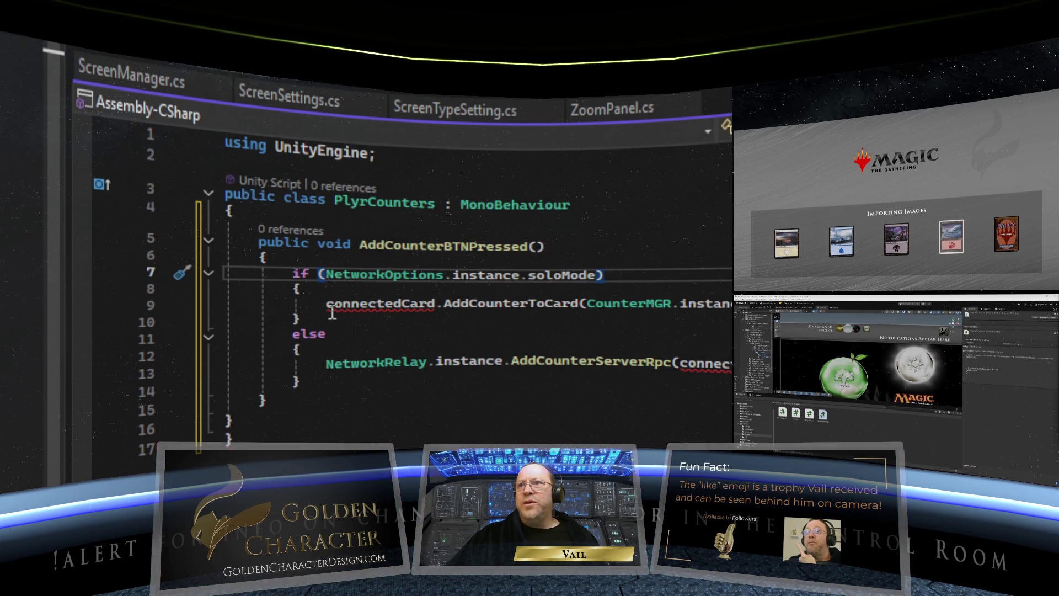
Step: Return to PlyrCounters.cs and start a new line in AddCounterBTNPressed's solo-mode branch
mouse_move(392, 307)
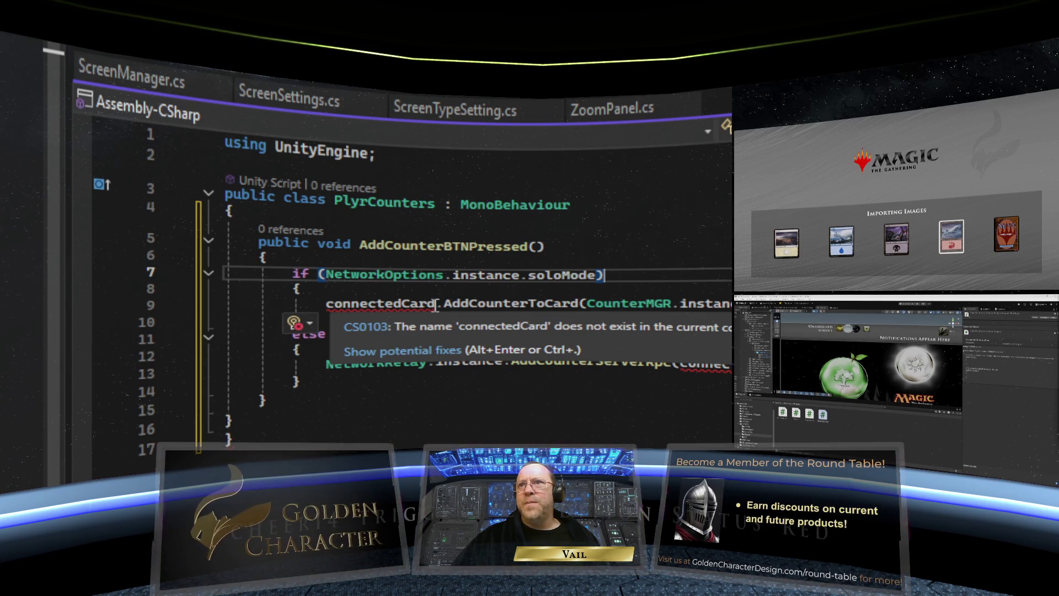
left_click(274, 79)
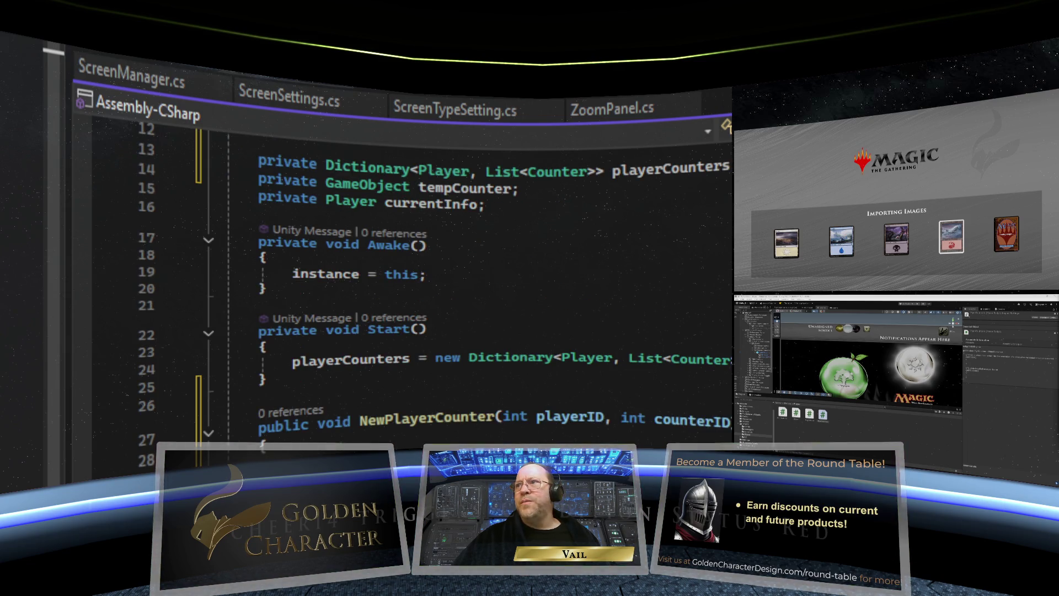
key("ctrl+Tab")
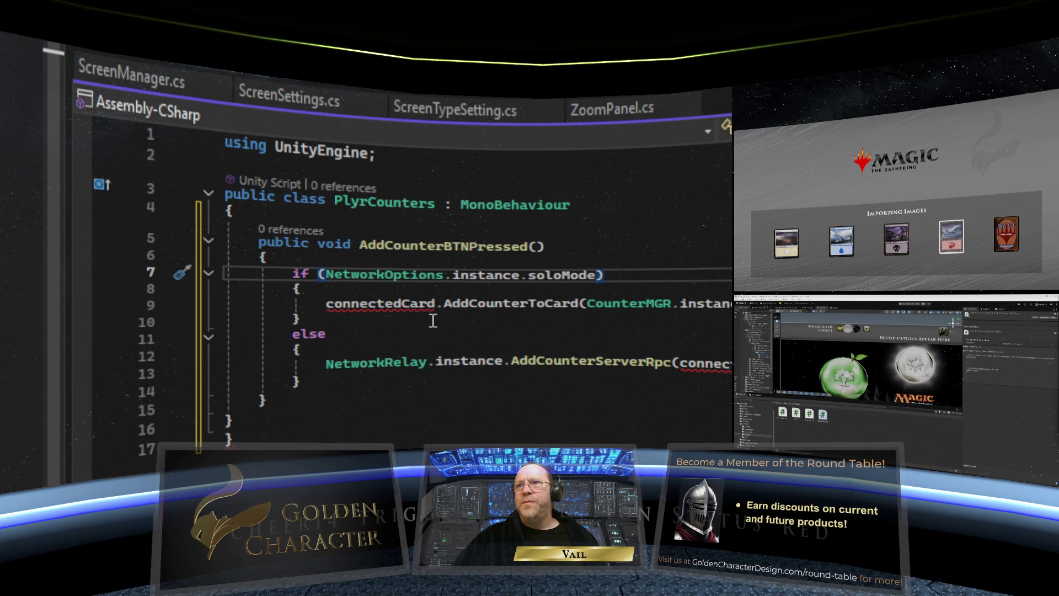
left_click(366, 293)
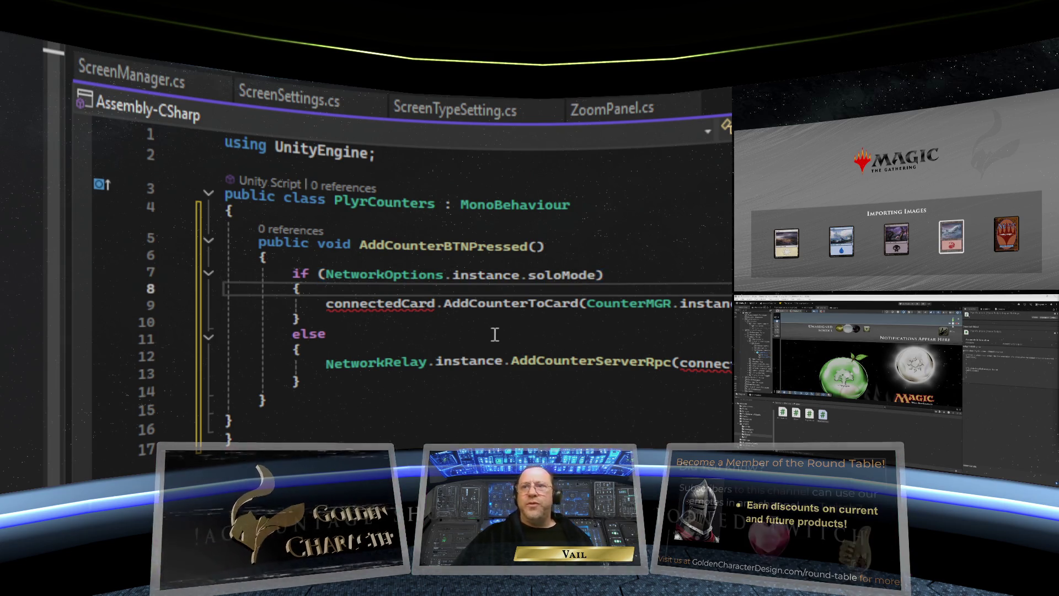
key("Return")
Step: On line 9, write PlayerInfo.instance.NewPlayerCounter(ScreenManager) and select the ScreenManager argument
type("Player")
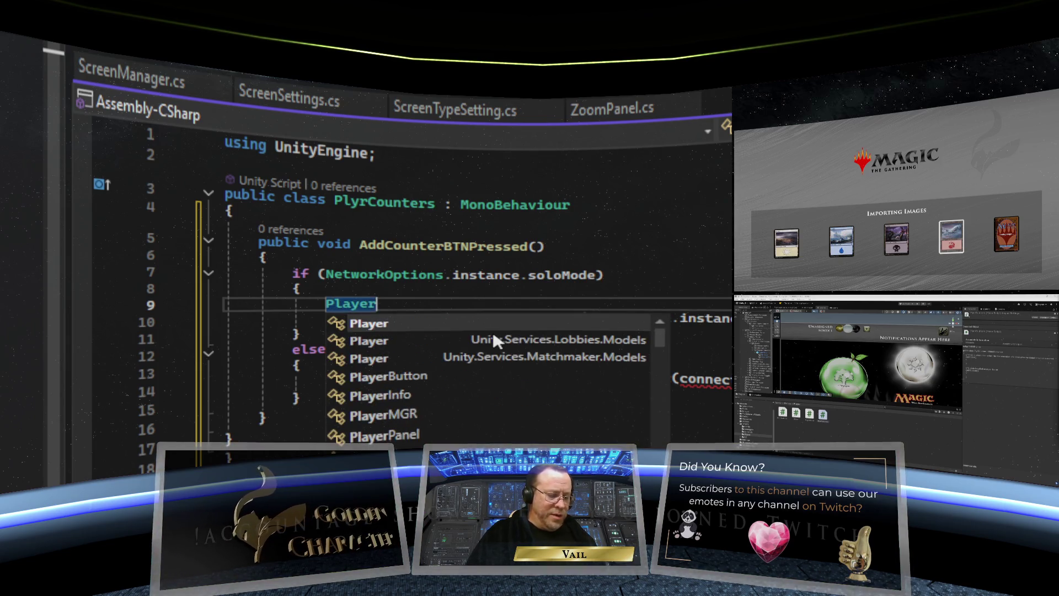
type("Info")
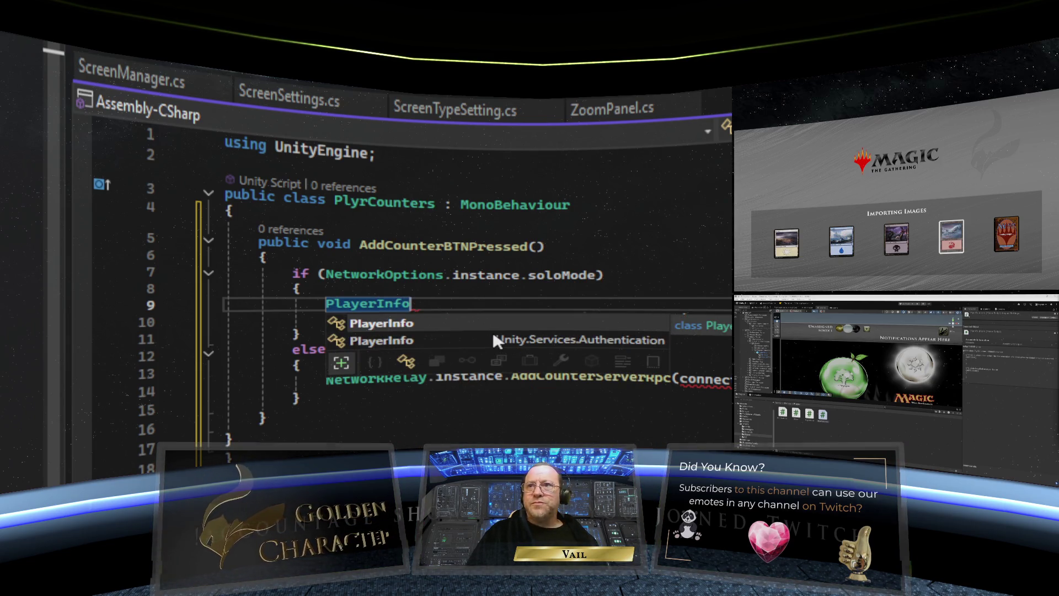
type(".instance")
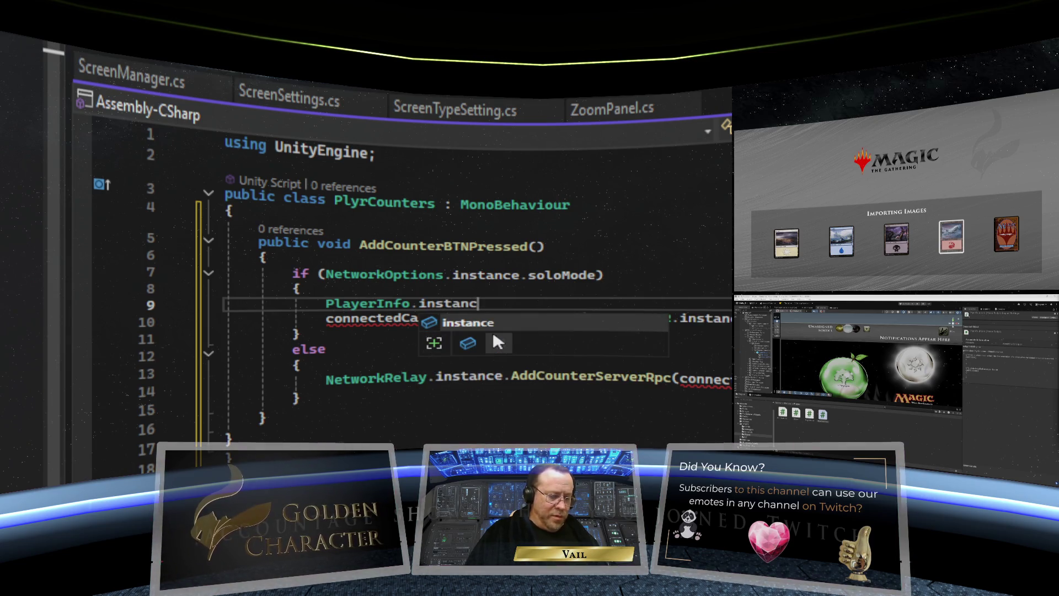
type(".N")
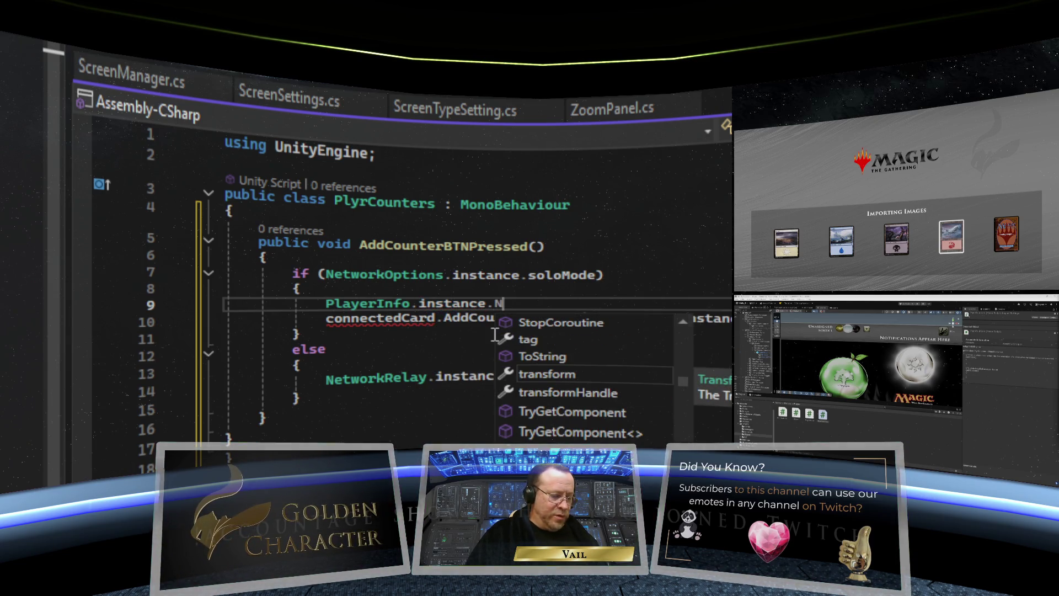
type("ewPl")
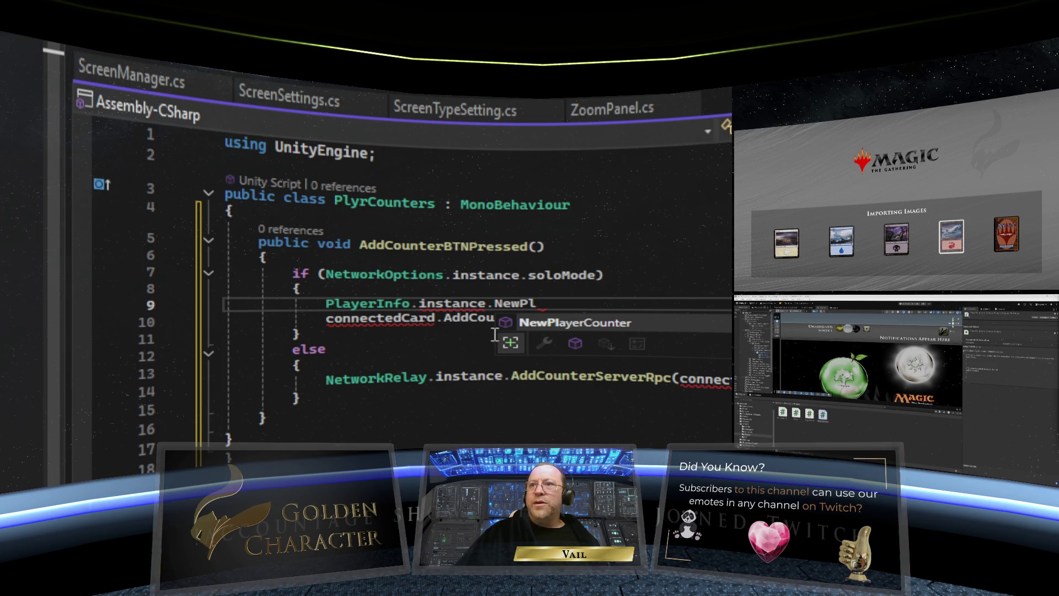
key("Tab")
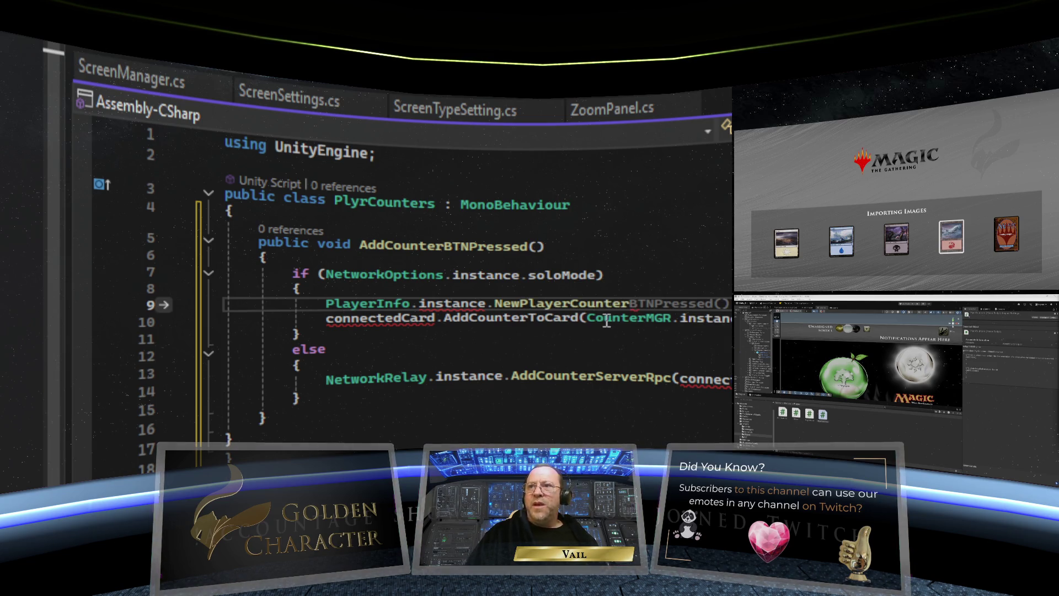
type("(")
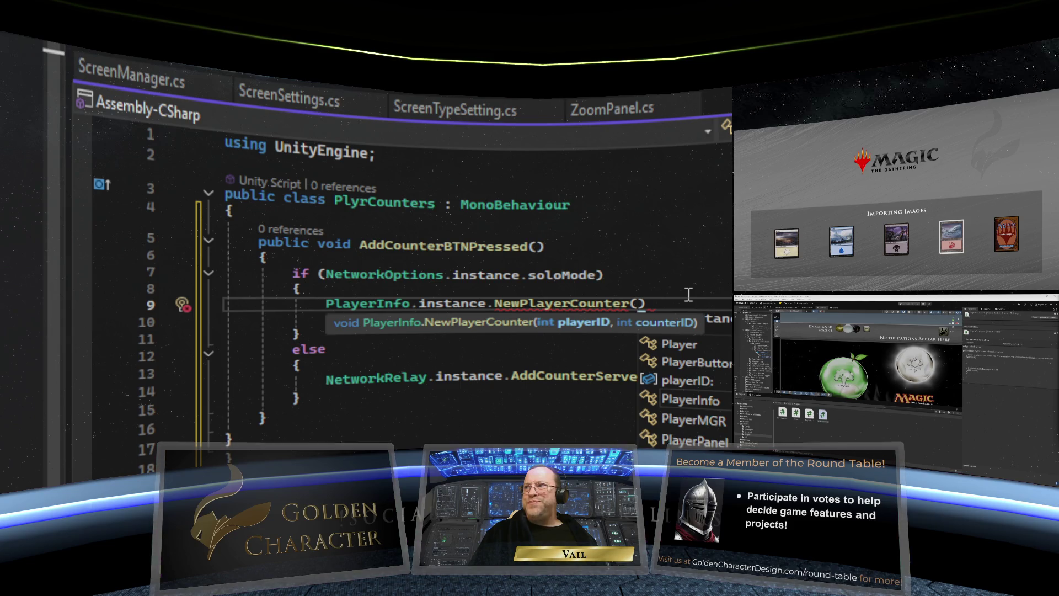
type("Screen")
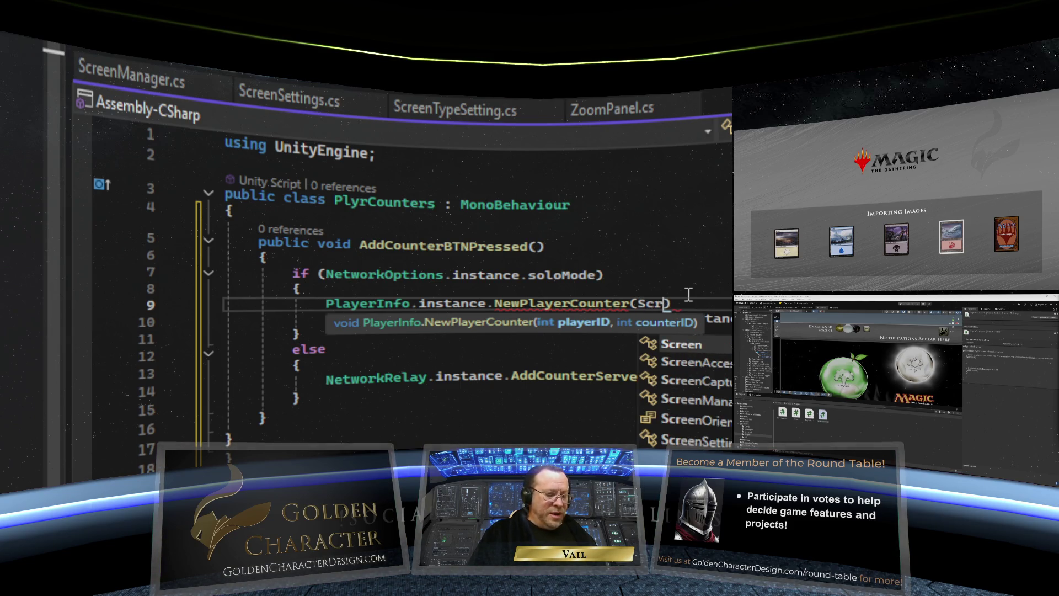
type("M")
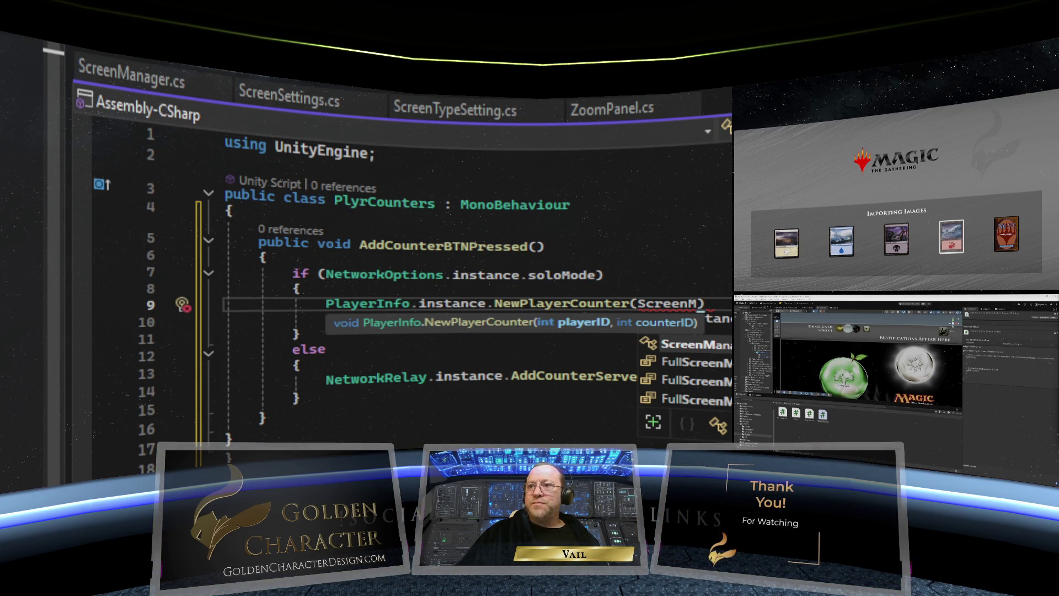
key("Tab")
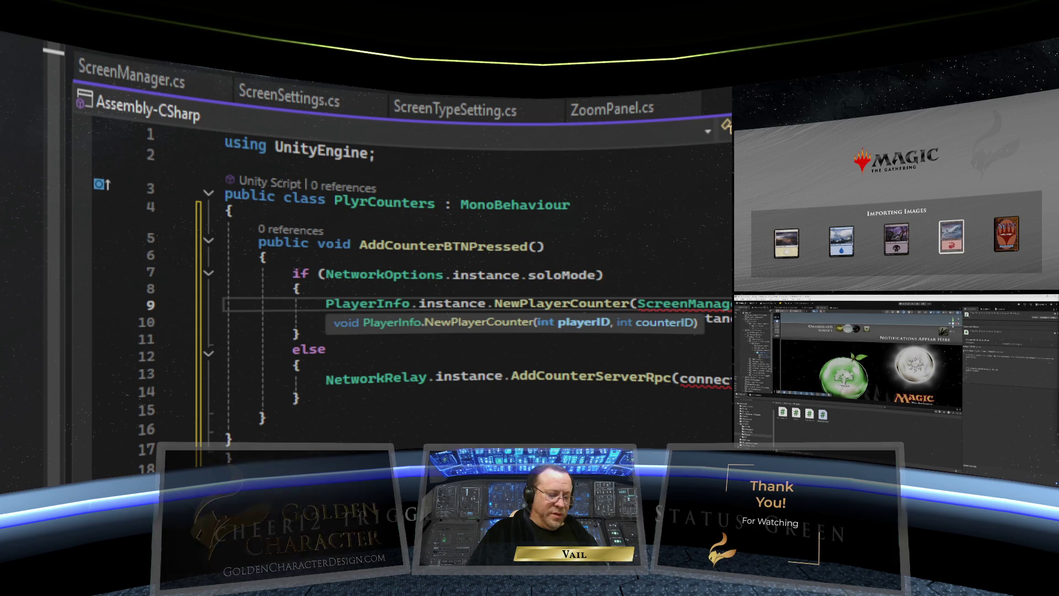
type(",")
key("BackSpace")
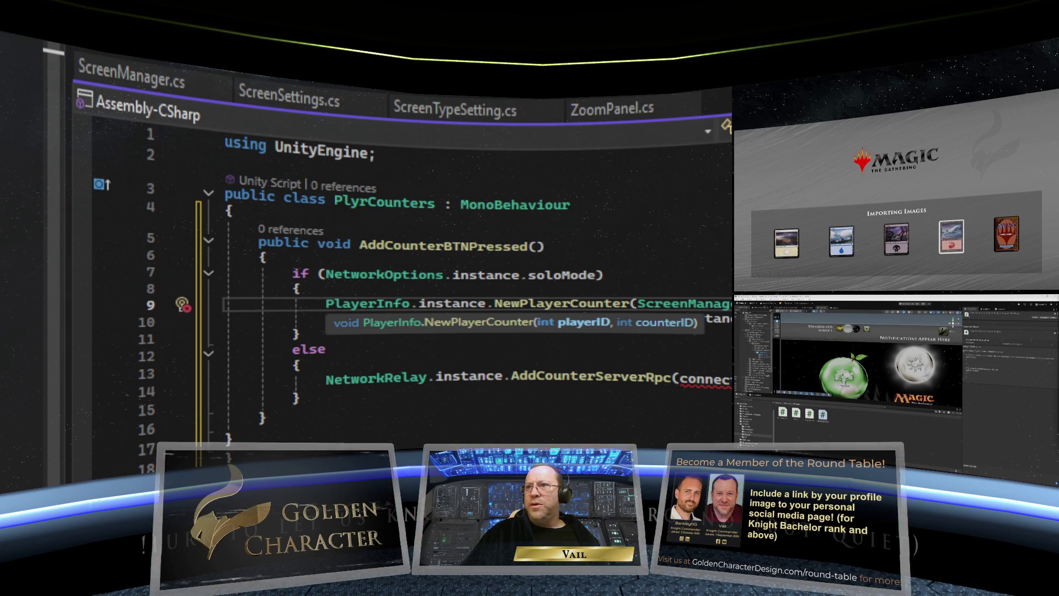
left_click_drag(728, 303, 639, 303)
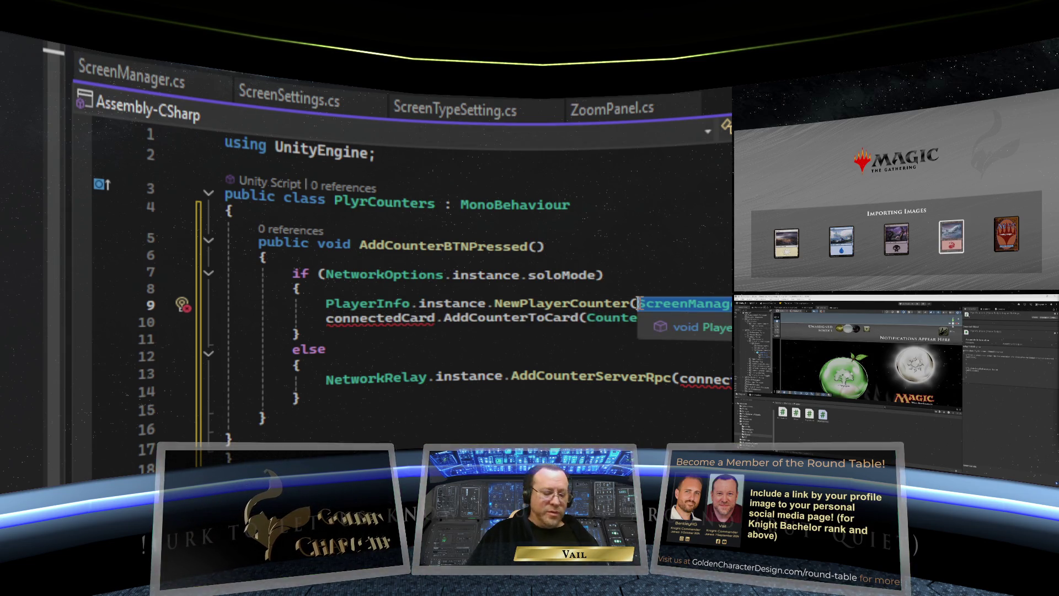
Step: Replace the NewPlayerCounter argument with PlayerMGR
key("Delete")
type("Player")
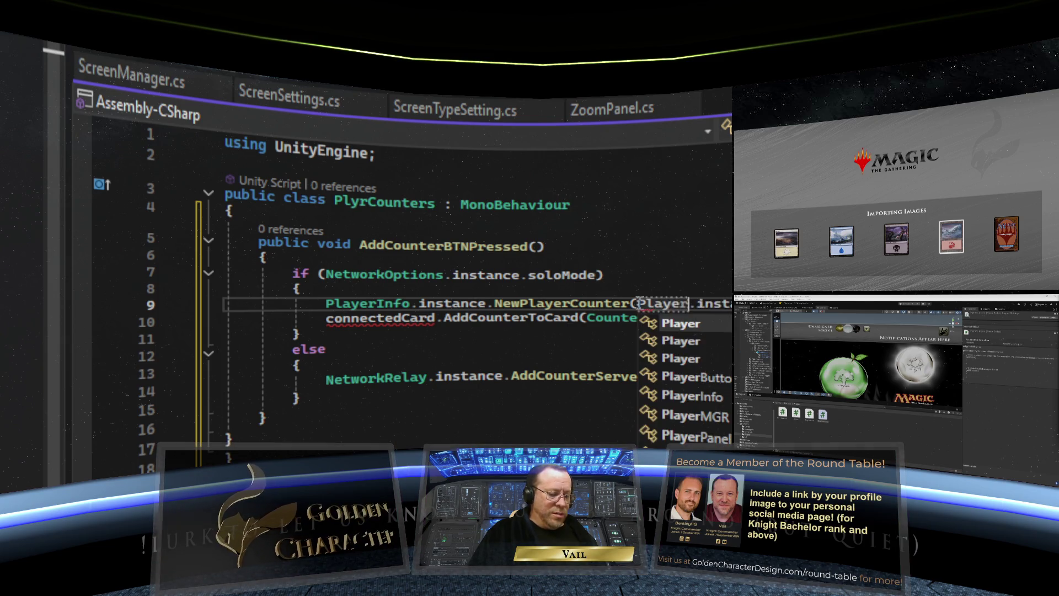
type("MGR")
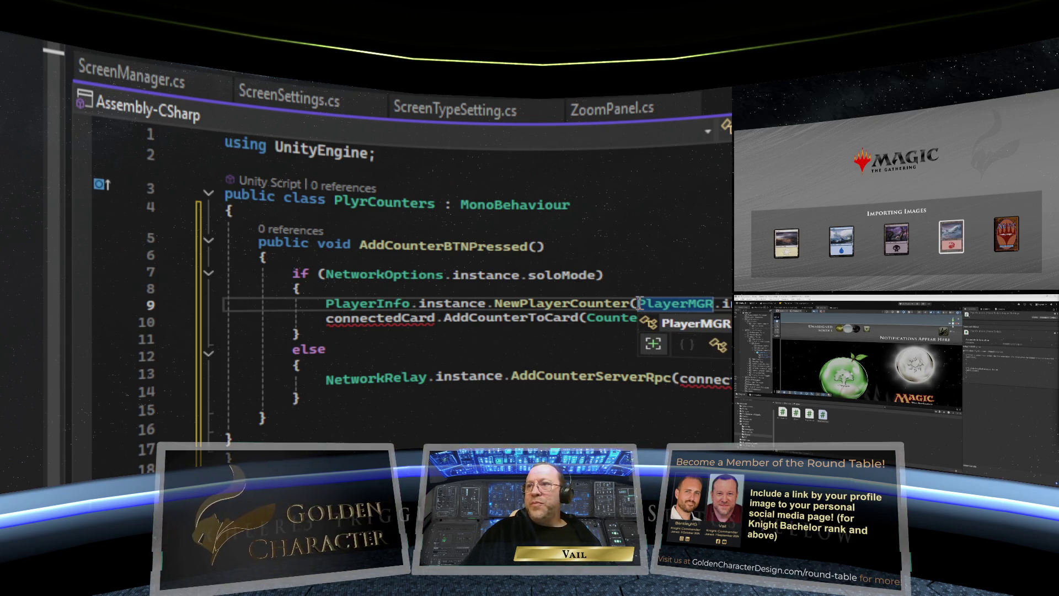
key("Escape")
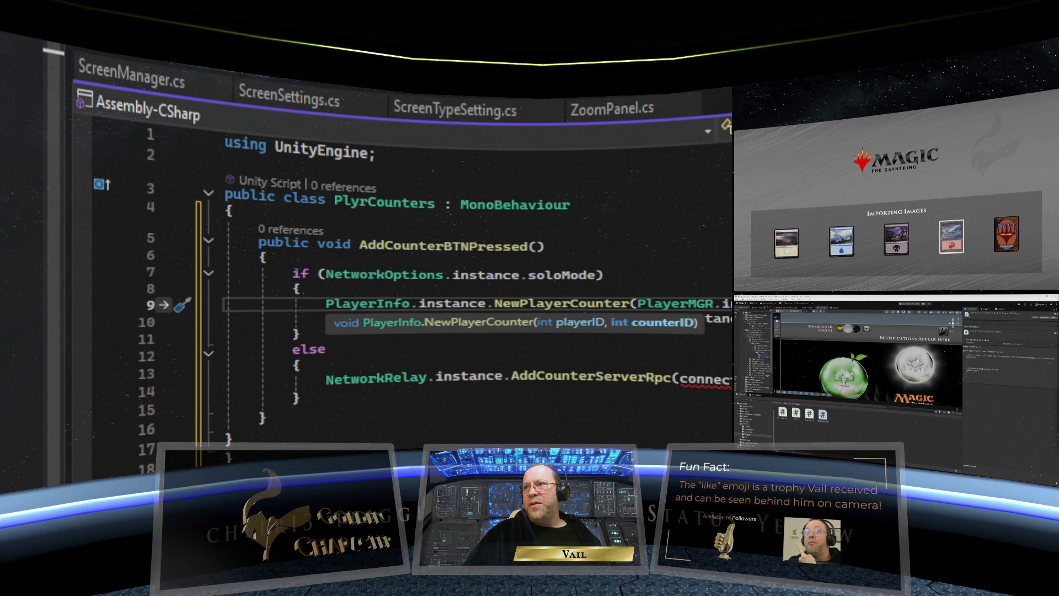
key("ctrl+v")
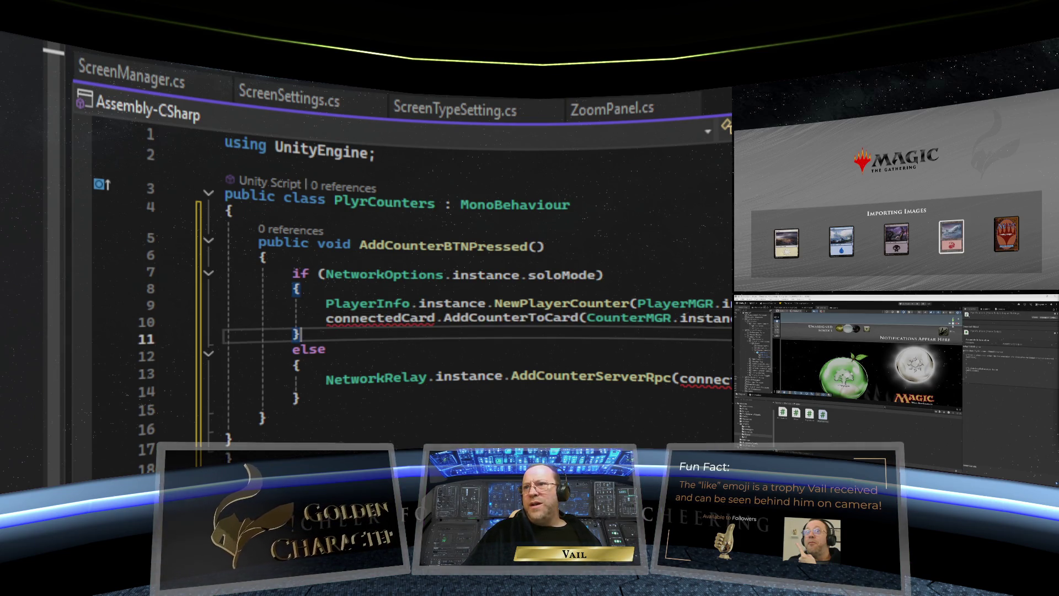
Step: Delete the connectedCard.AddCounterToCard(CounterMGR) line and its leftover empty line
double_click(593, 319)
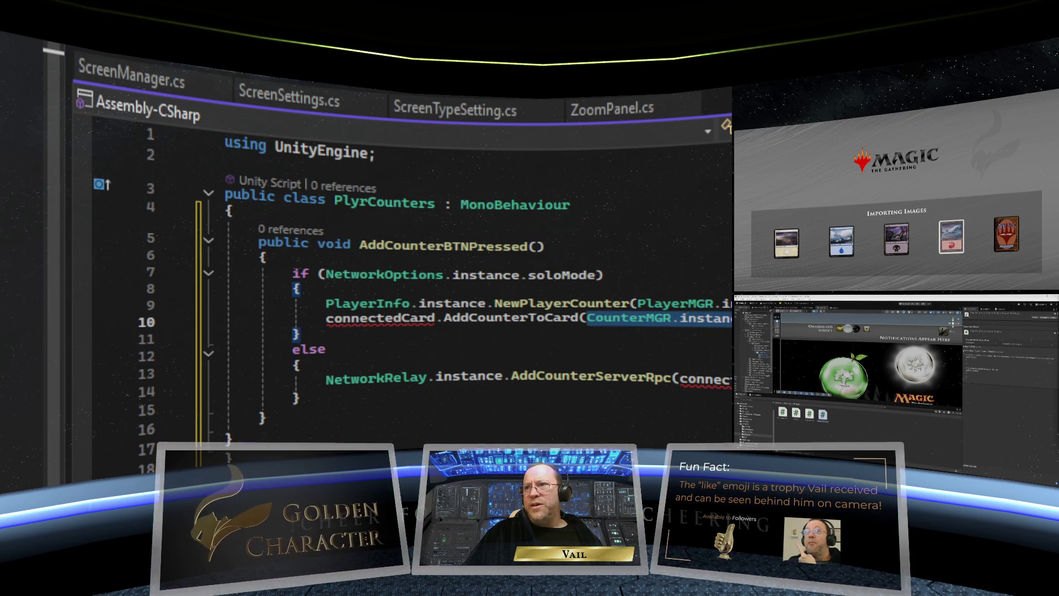
right_click(660, 320)
key("Escape")
key("Delete")
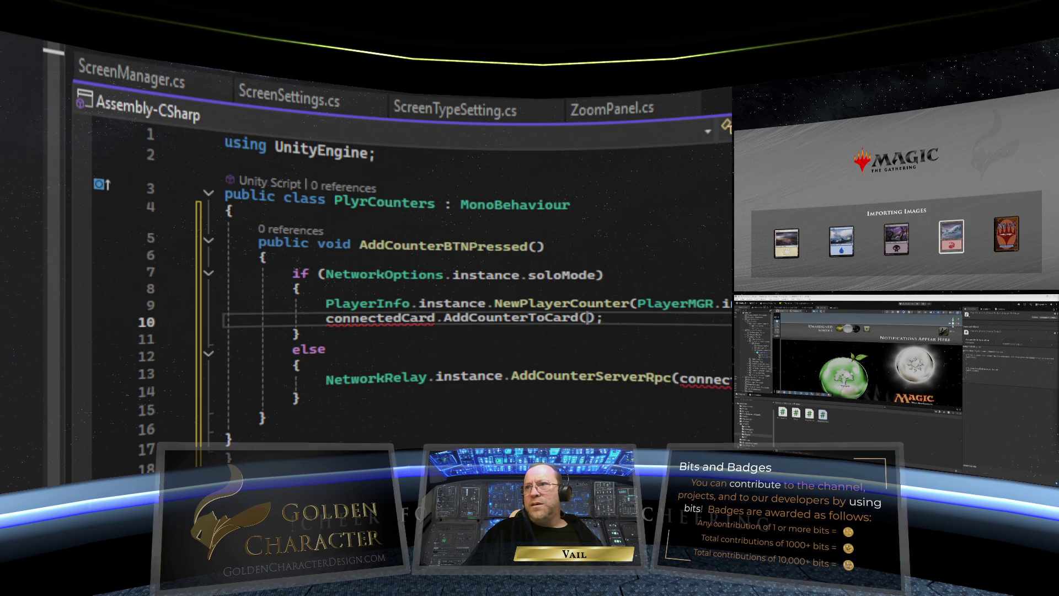
key("Up")
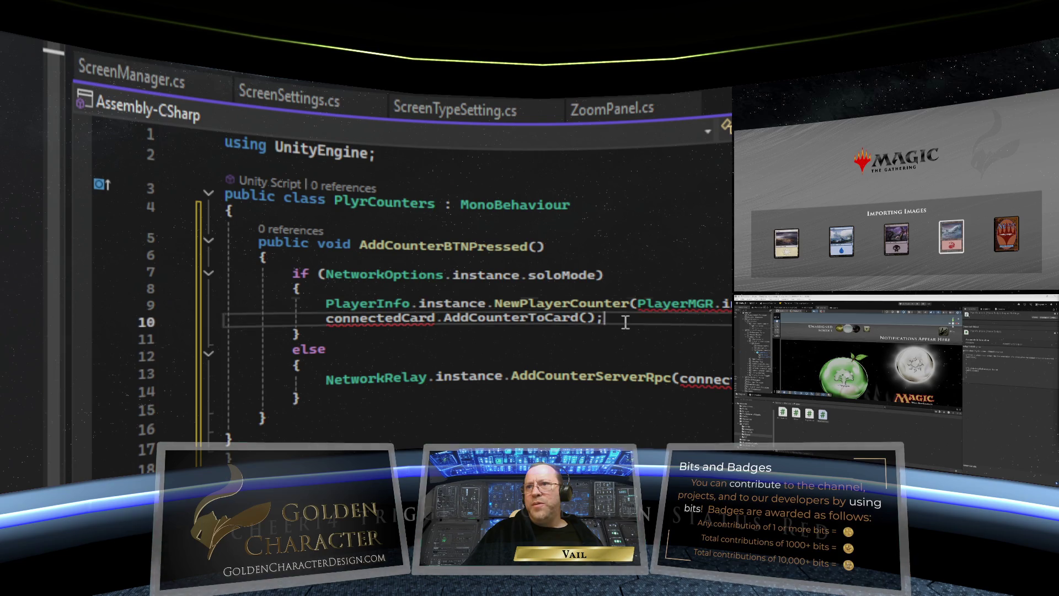
left_click(142, 325)
key("Delete")
key("BackSpace")
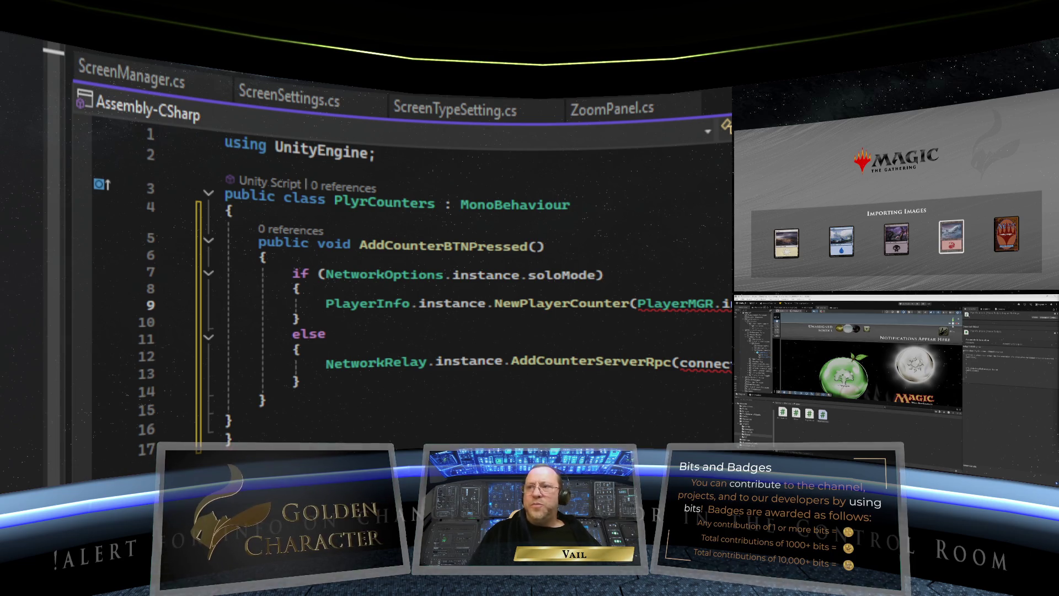
left_click(497, 304)
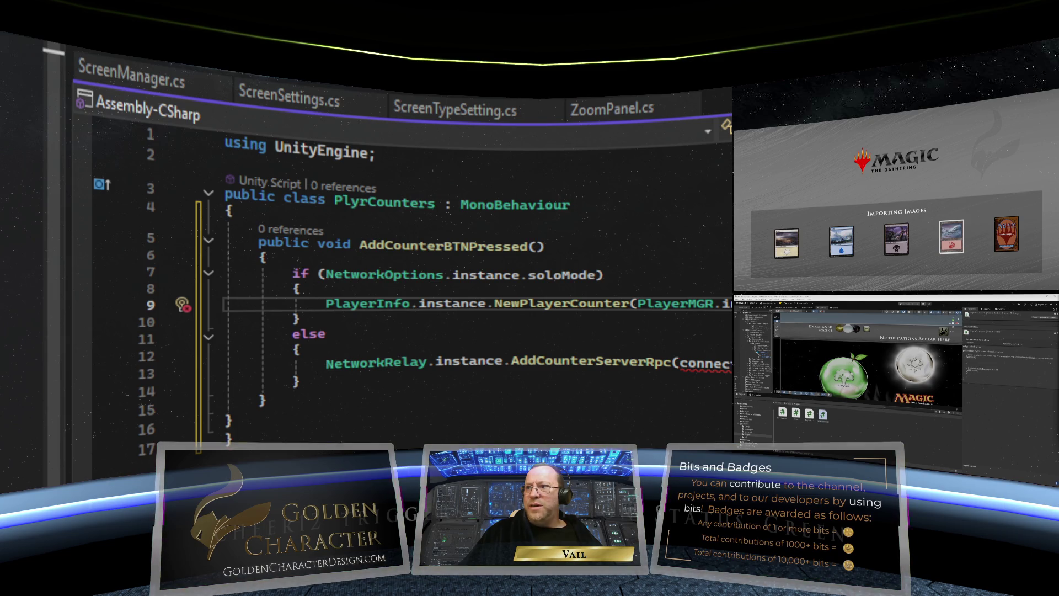
key("ctrl+shift+space")
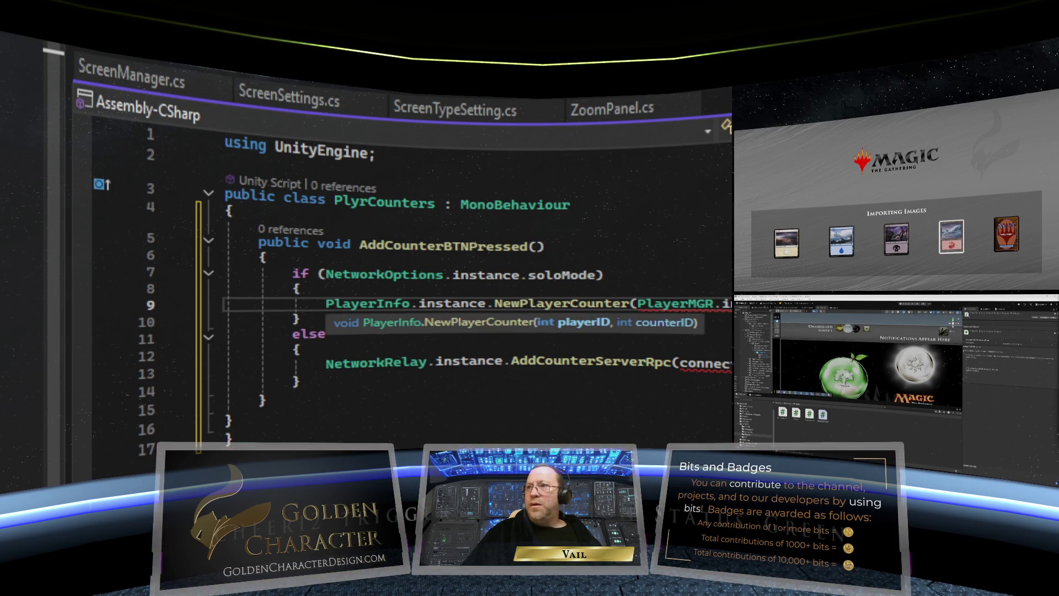
left_click(301, 319)
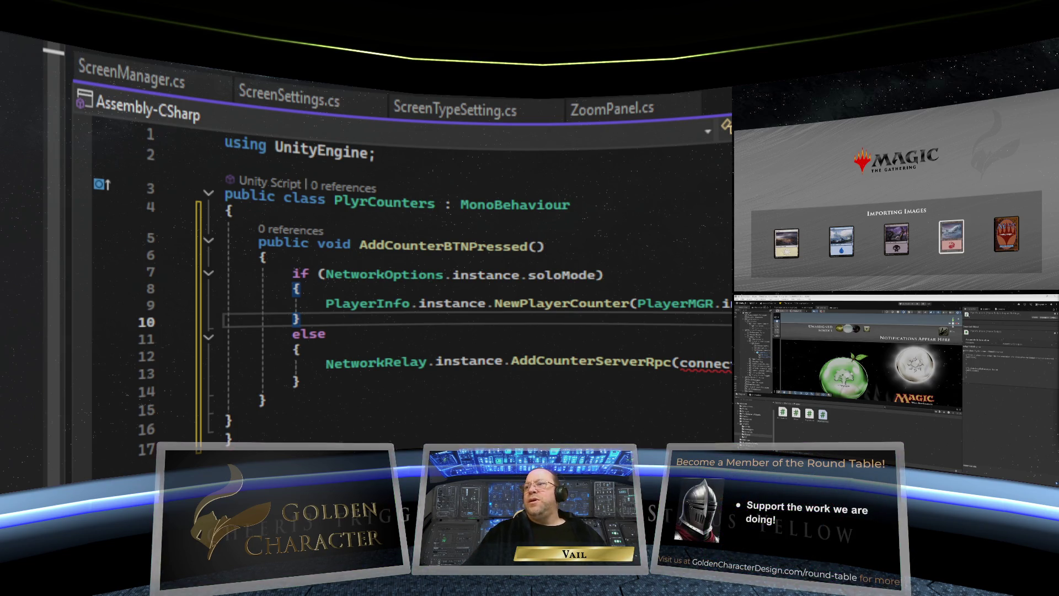
left_click(633, 304)
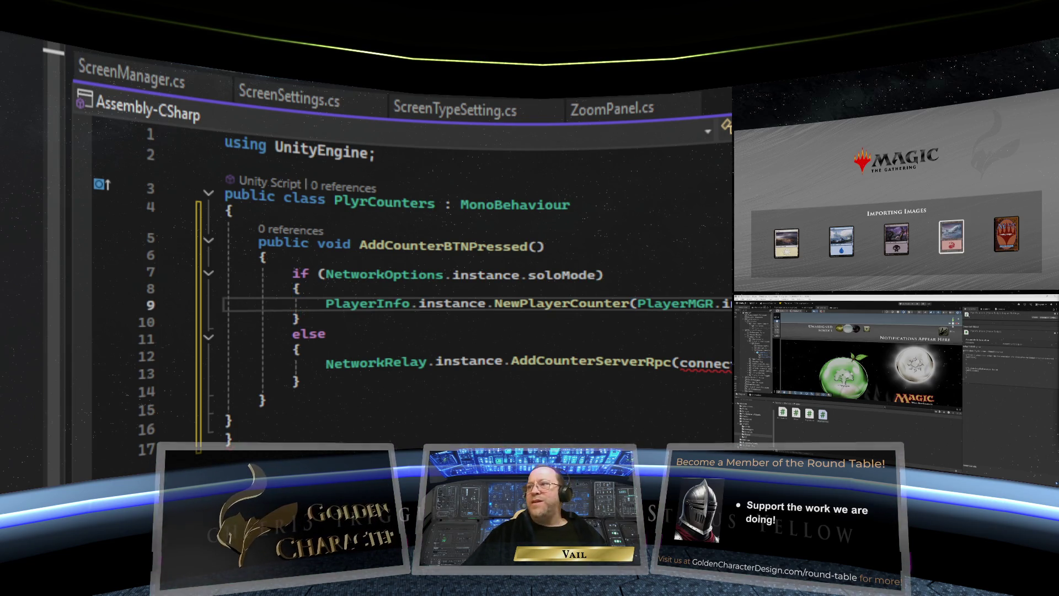
left_click(570, 341)
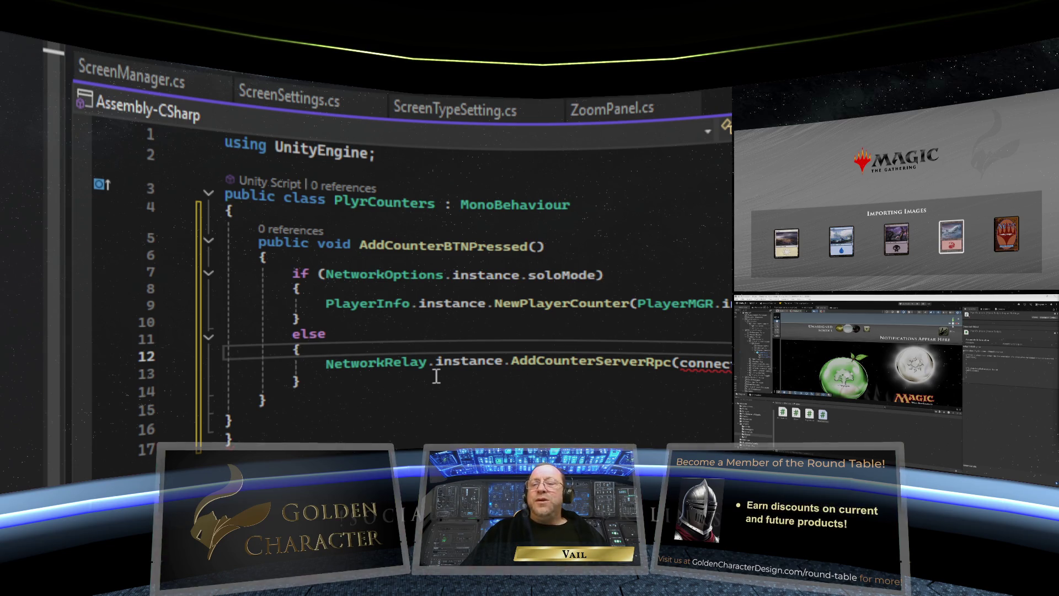
mouse_move(303, 390)
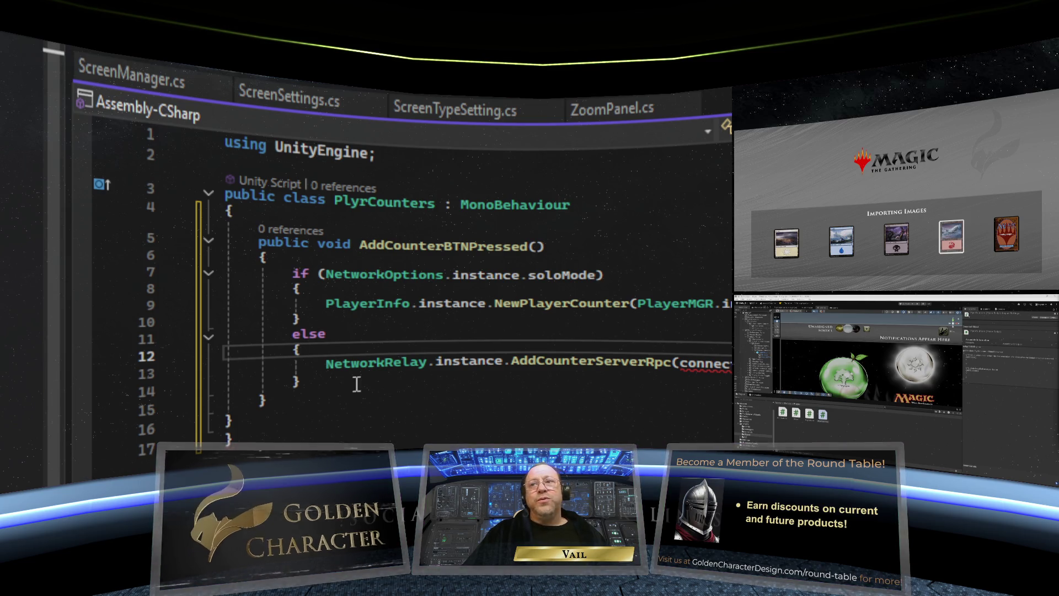